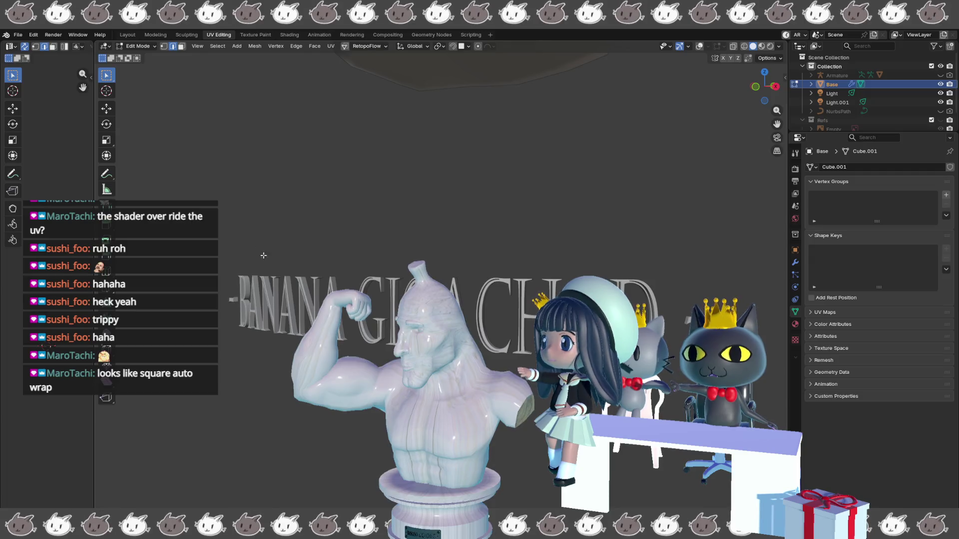
Step: Take the Base pedestal to Object Mode, widen the UV editor to half the screen, and re-enter Edit Mode
key(Tab)
middle_drag(320, 298, 419, 269)
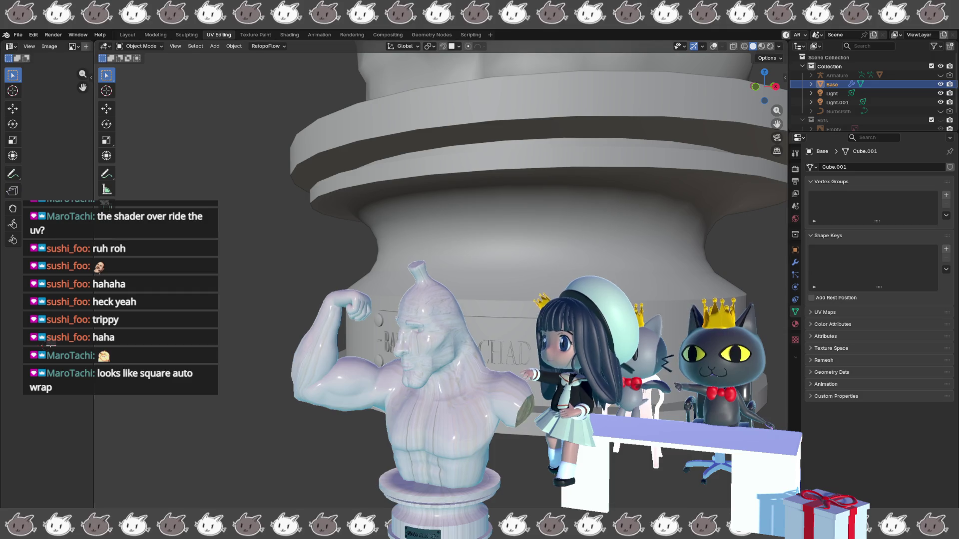
drag(94, 289, 490, 298)
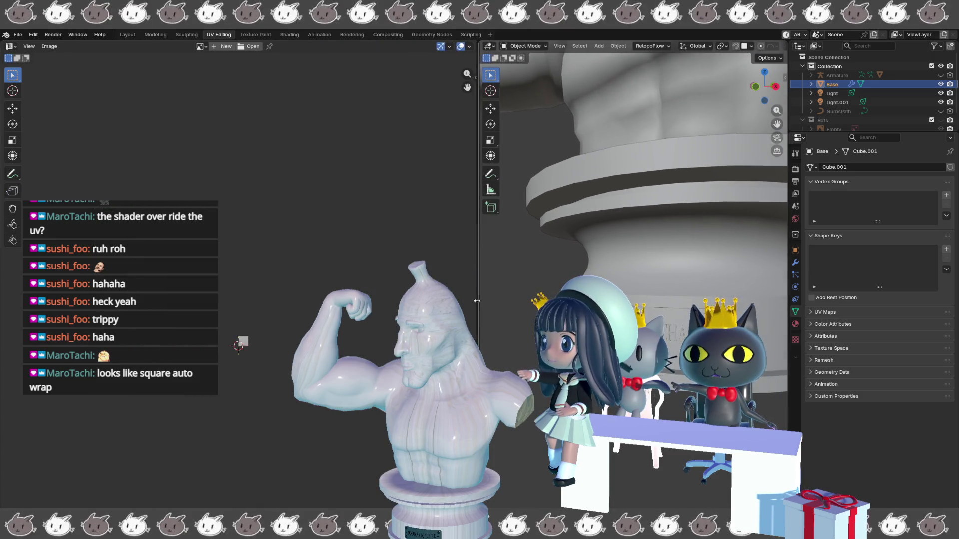
key(Tab)
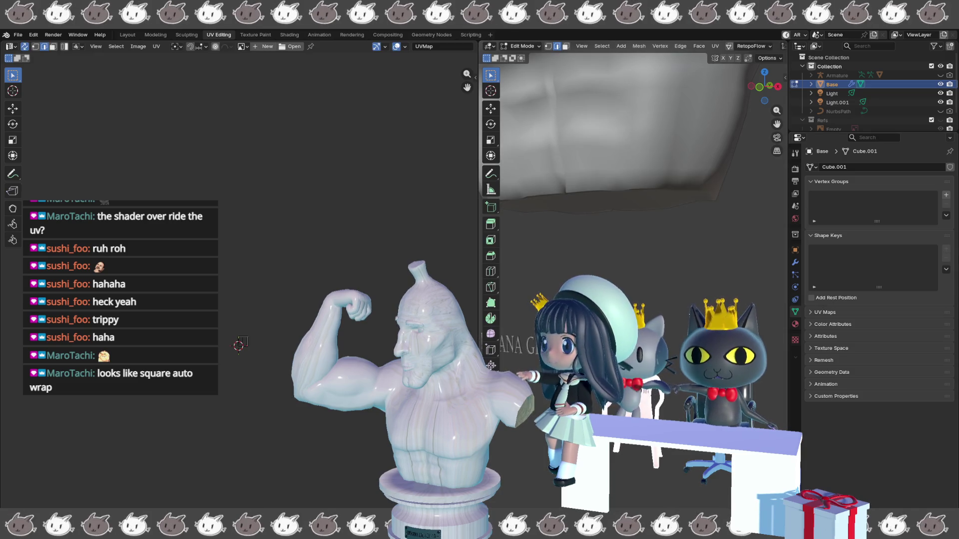
Step: Reveal the Base pedestal's hidden geometry, select the whole mesh, and zoom the UV editor onto its island
key(alt+h)
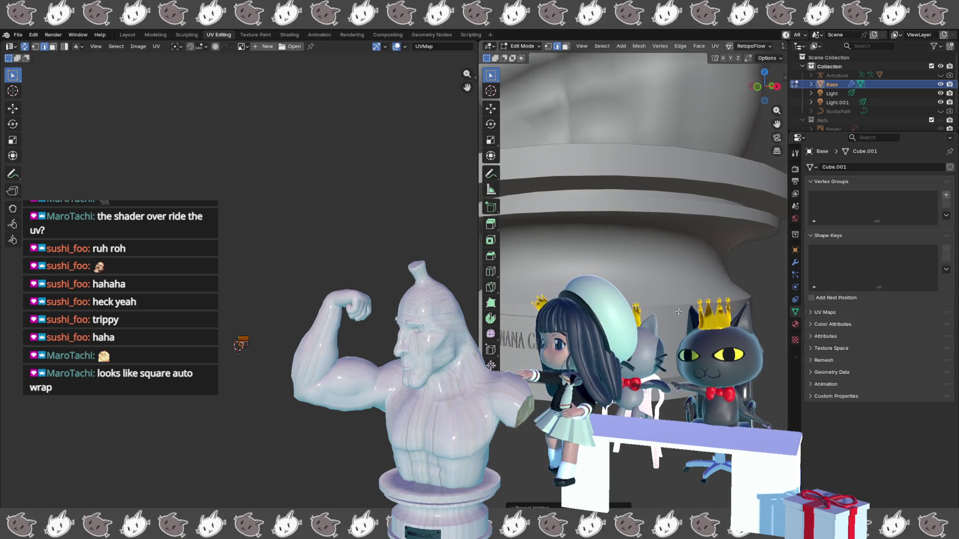
key(shift+alt+z)
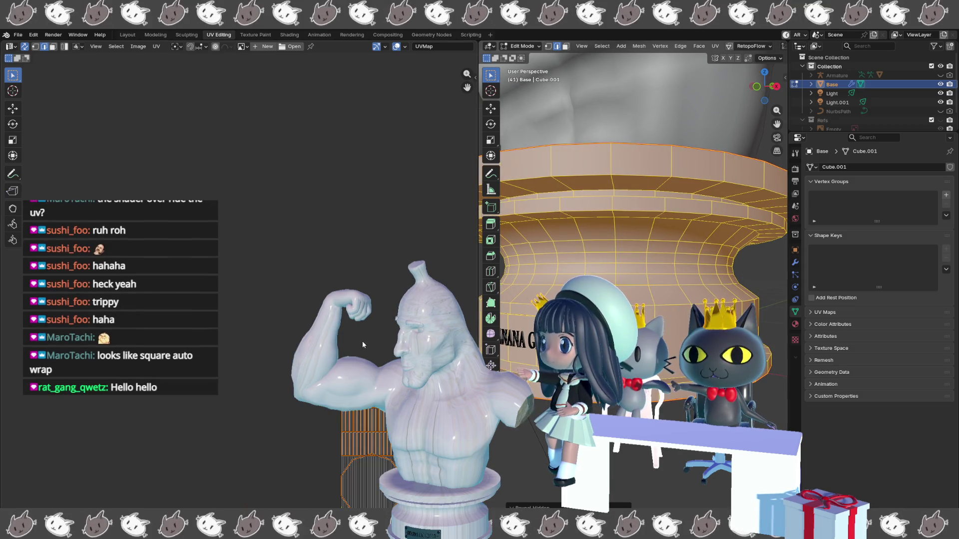
scroll(297, 382, up, 4)
scroll(317, 290, up, 1)
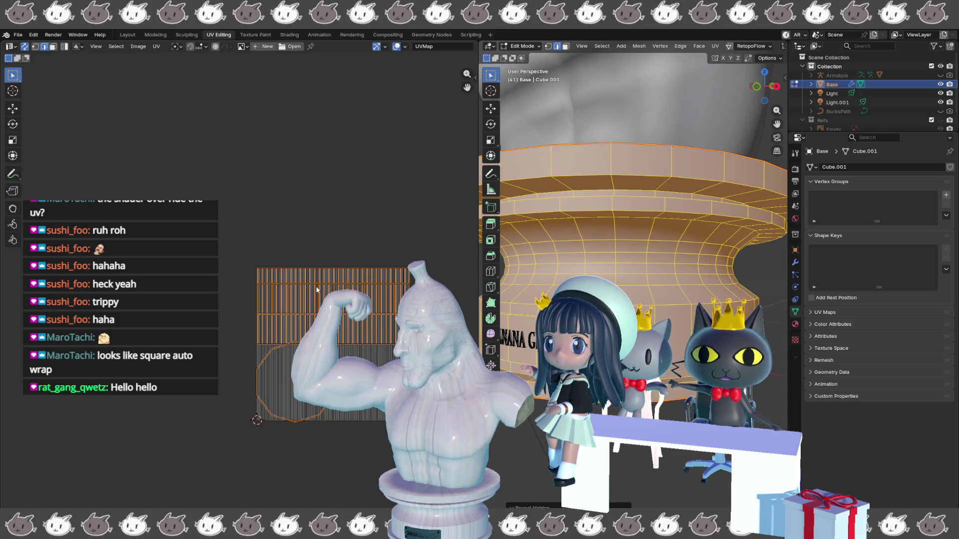
mouse_move(316, 289)
middle_down()
mouse_move(283, 212)
mouse_move(280, 164)
middle_up()
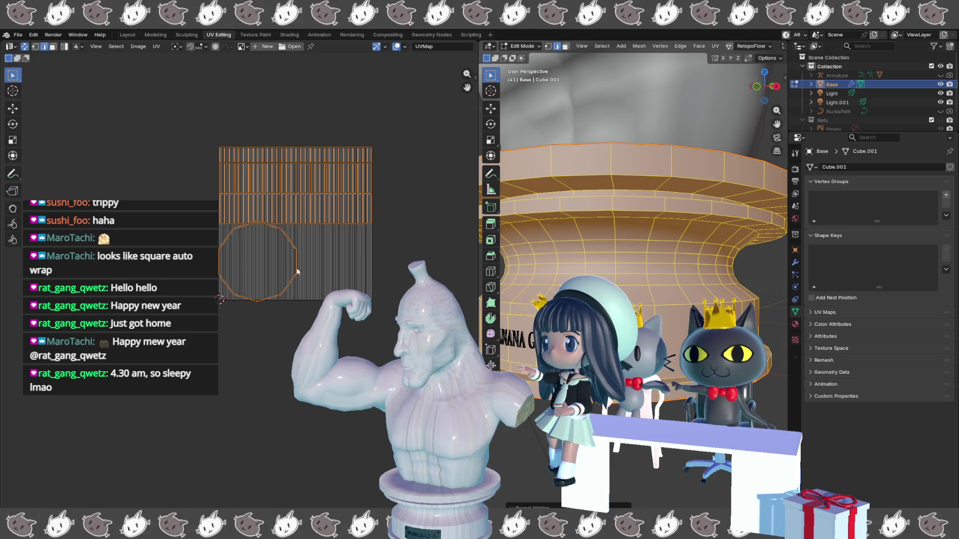
key(u)
Step: Unwrap the Base pedestal into ring bands and round cap islands, then clear the selection
click(313, 197)
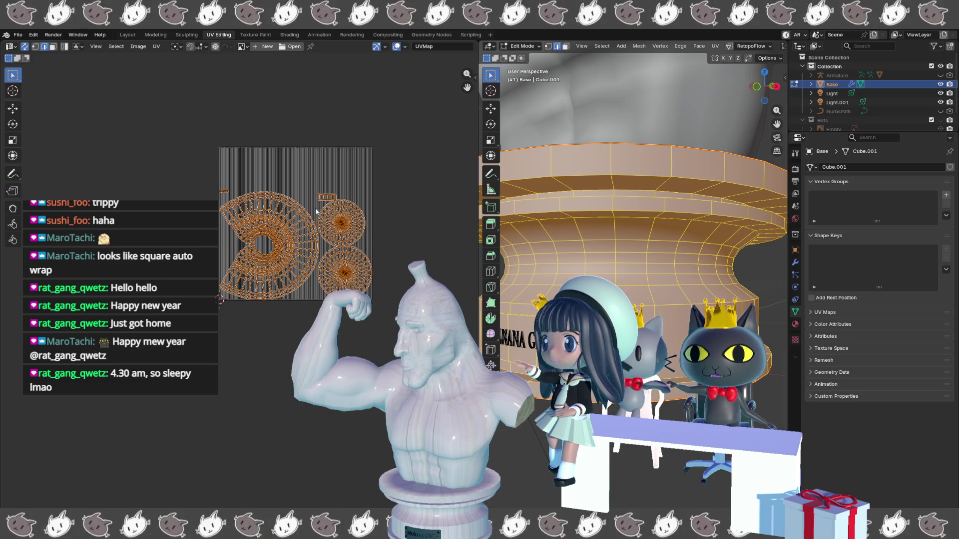
scroll(316, 211, up, 5)
scroll(321, 208, up, 3)
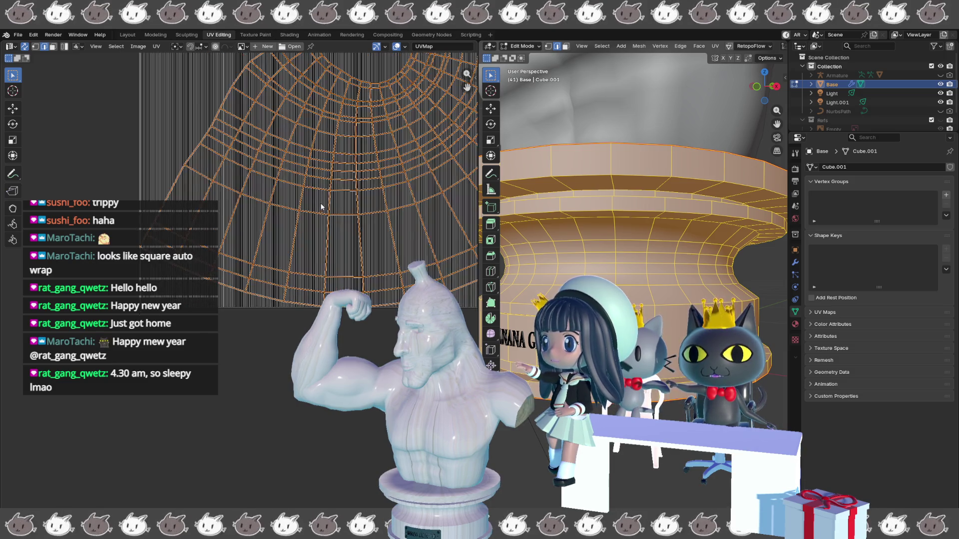
scroll(321, 205, up, 1)
scroll(314, 190, down, 6)
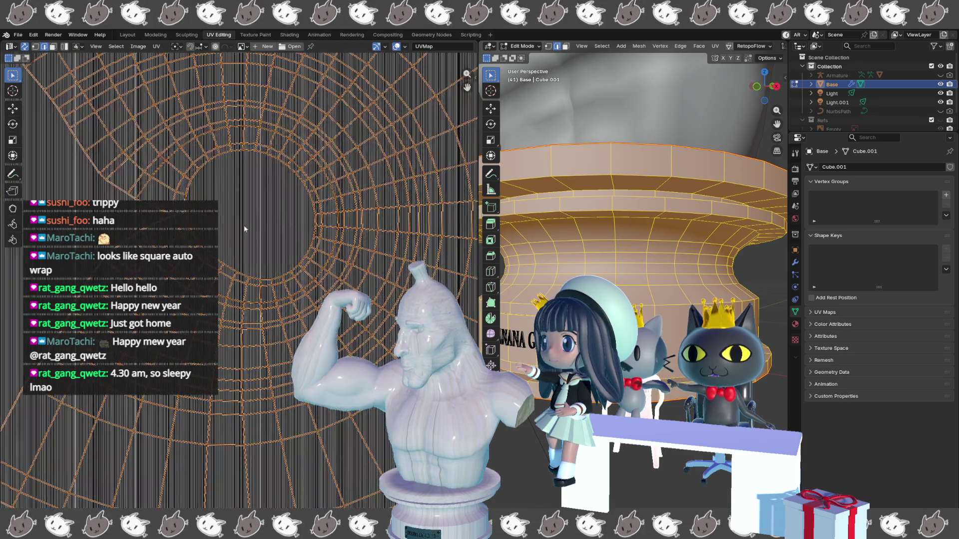
click(275, 252)
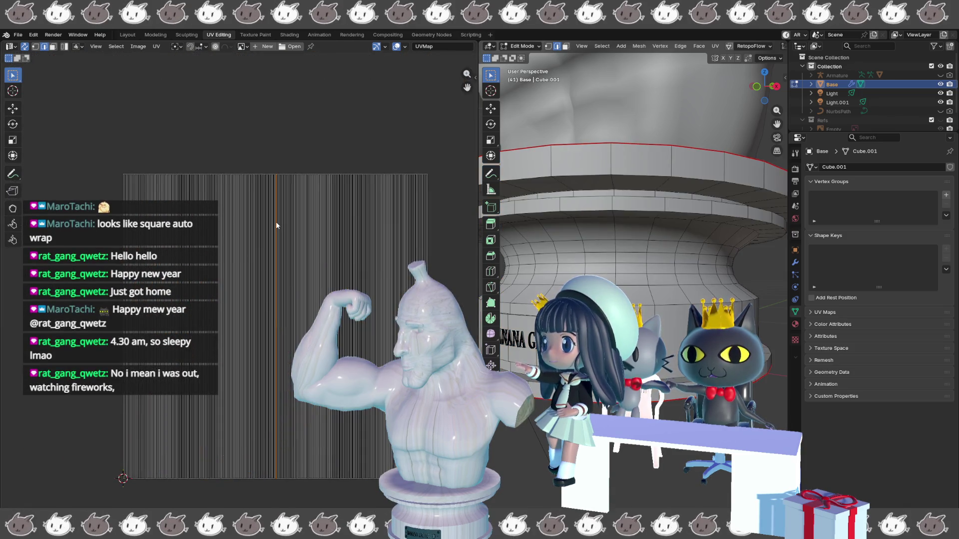
Step: Select the entire Base mesh and unwrap it into circular UV islands
key(a)
key(u)
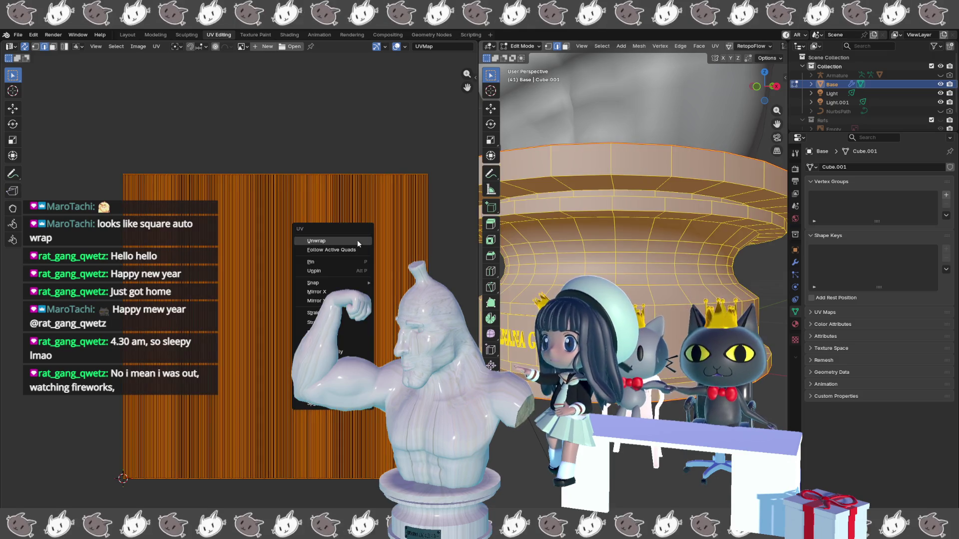
click(358, 241)
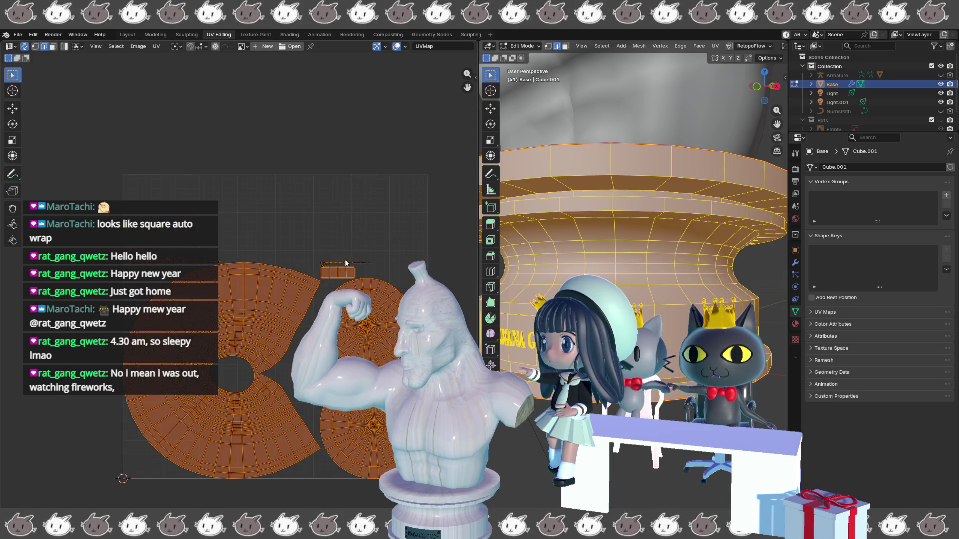
scroll(344, 258, up, 7)
scroll(216, 299, up, 5)
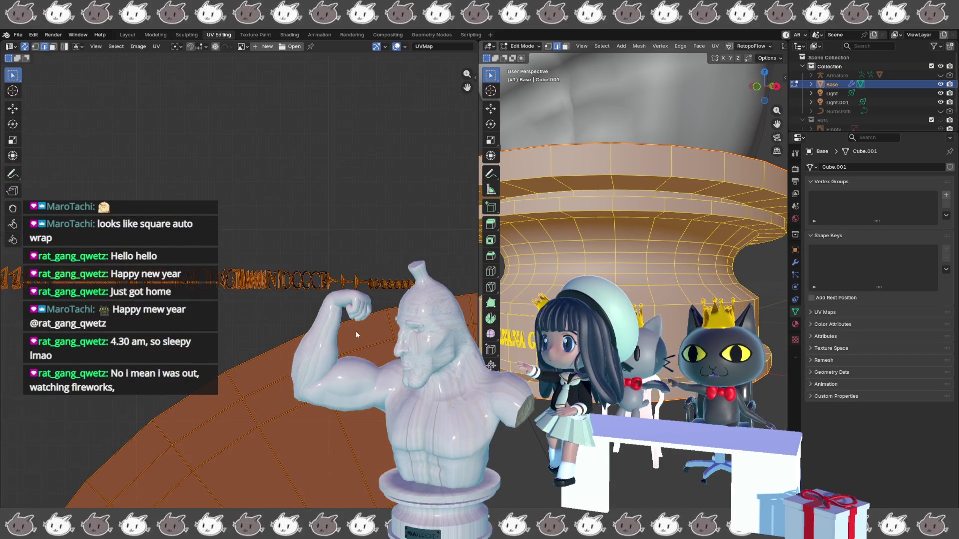
scroll(216, 298, up, 5)
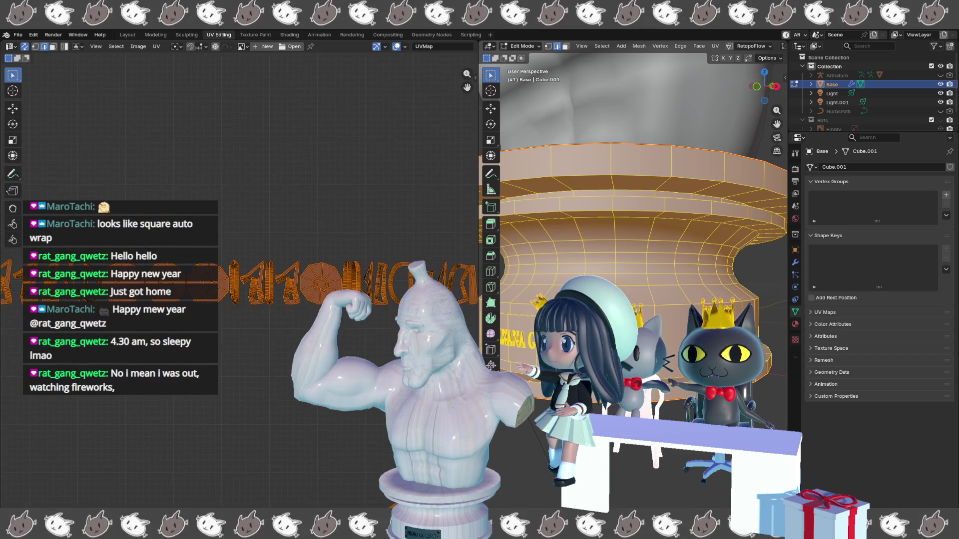
scroll(216, 298, down, 3)
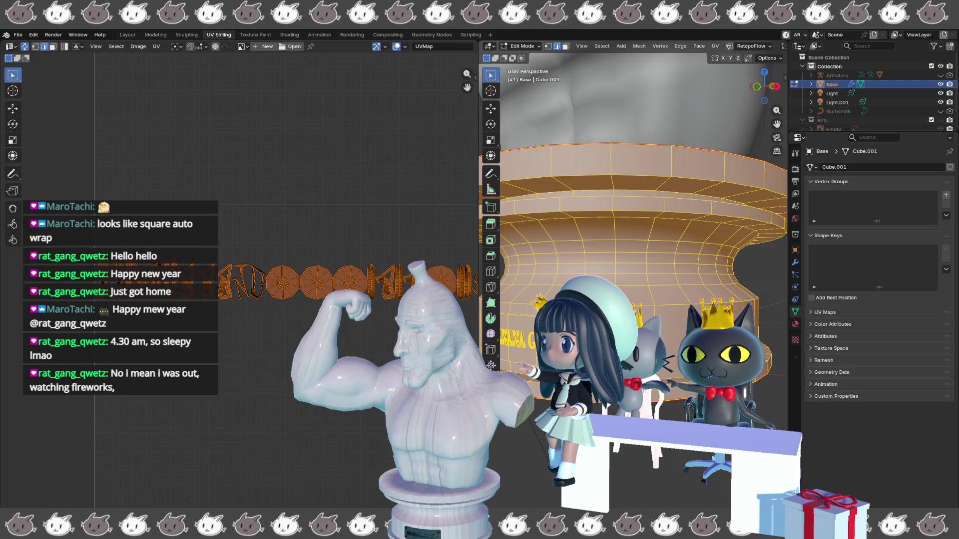
scroll(216, 299, down, 3)
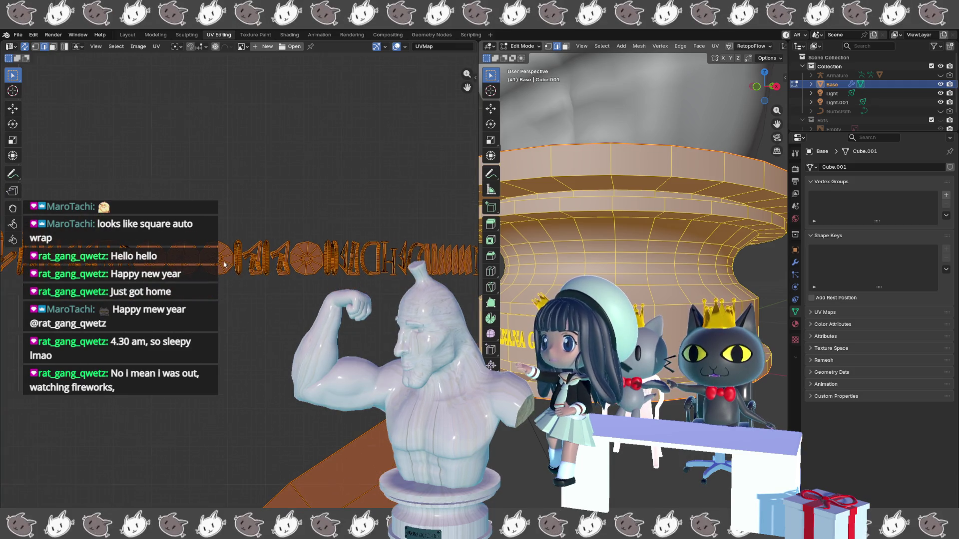
Step: Inspect the new lettering strip and radial fan islands in the UV editor
middle_drag(640, 289, 544, 292)
scroll(373, 287, down, 2)
scroll(372, 284, down, 5)
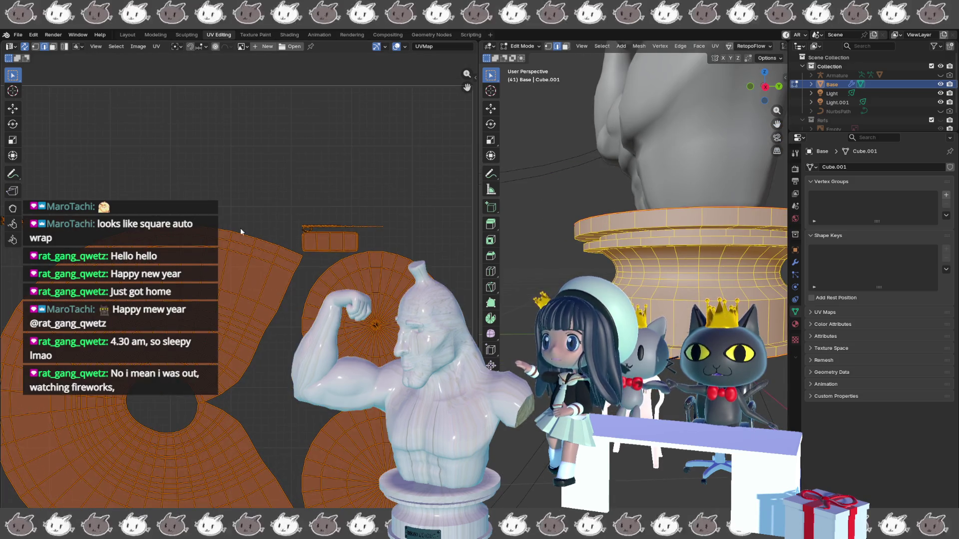
scroll(308, 244, up, 7)
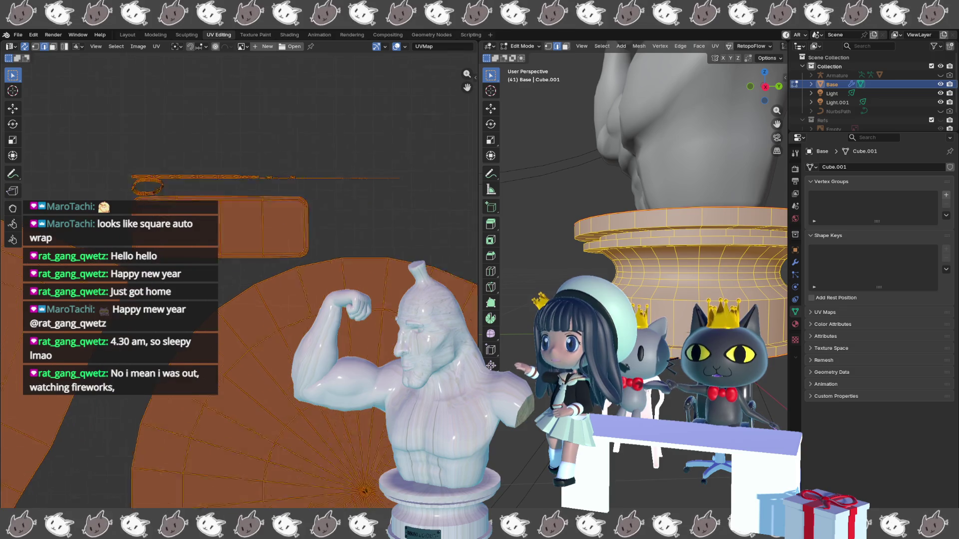
middle_drag(130, 215, 110, 327)
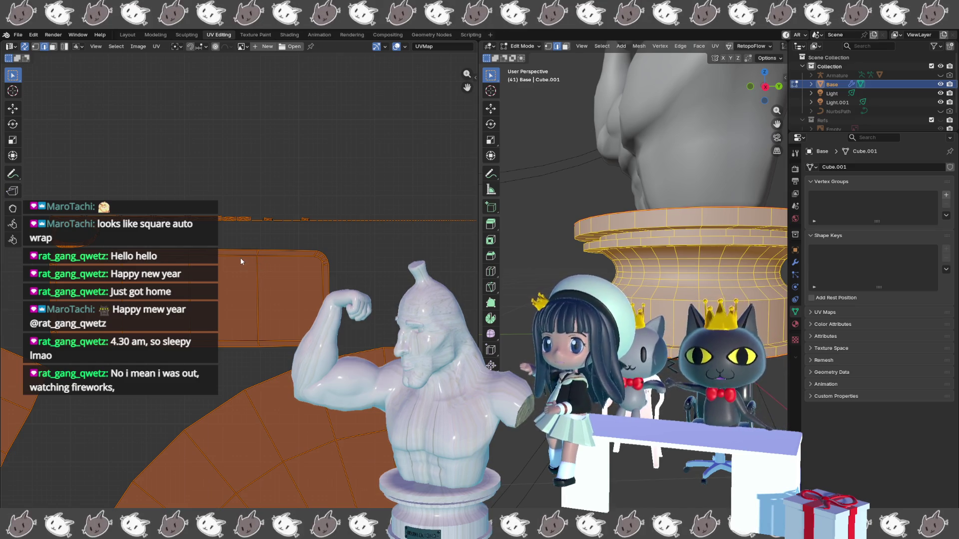
scroll(282, 265, down, 2)
shift+scroll(282, 265, down, 3)
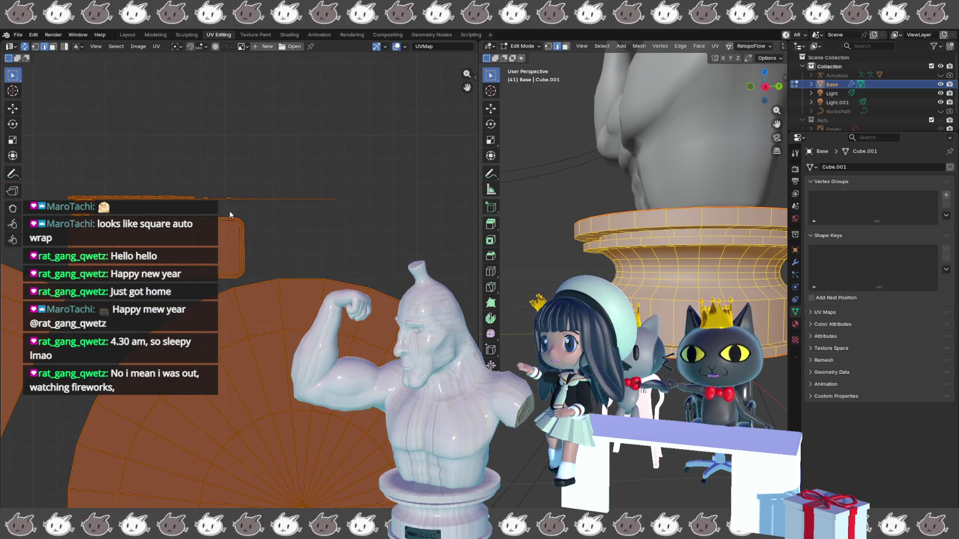
shift+scroll(241, 216, down, 3)
scroll(242, 265, up, 5)
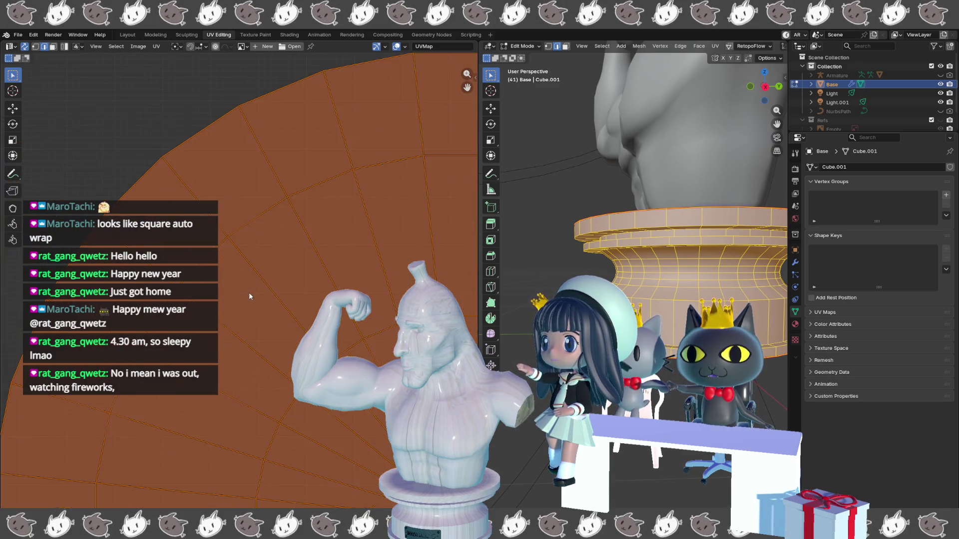
scroll(256, 299, down, 4)
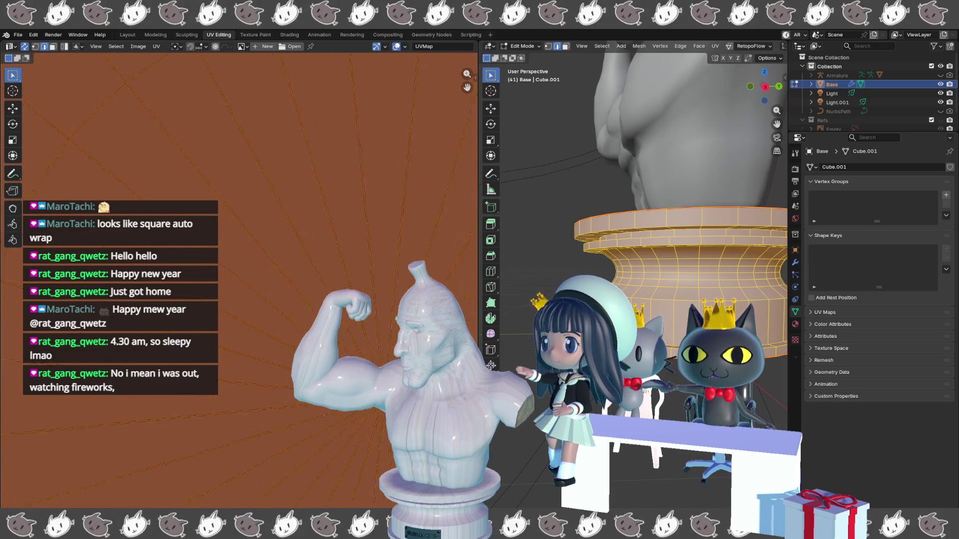
Step: Select a single edge on the fan island's inner rim, then view the pedestal from below
middle_drag(272, 331, 304, 402)
click(323, 491)
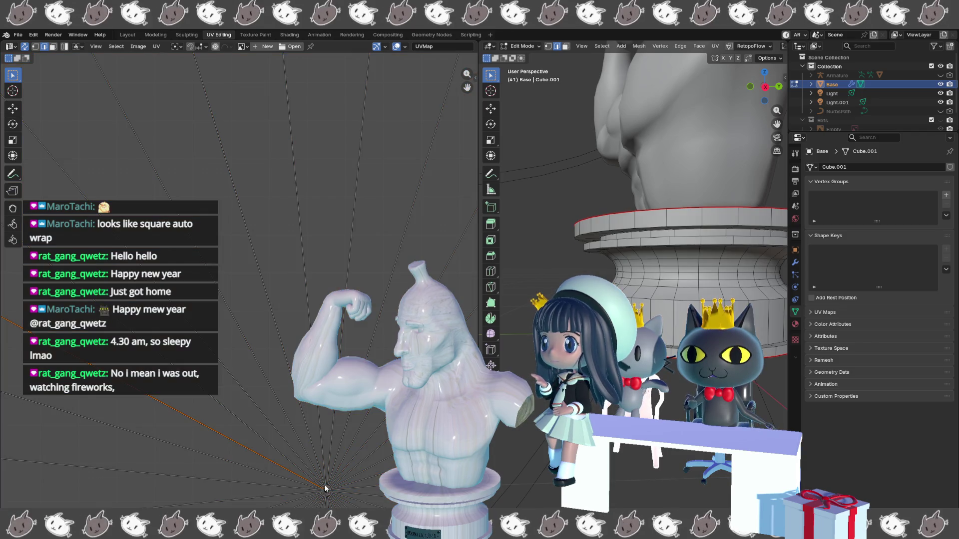
scroll(314, 454, down, 8)
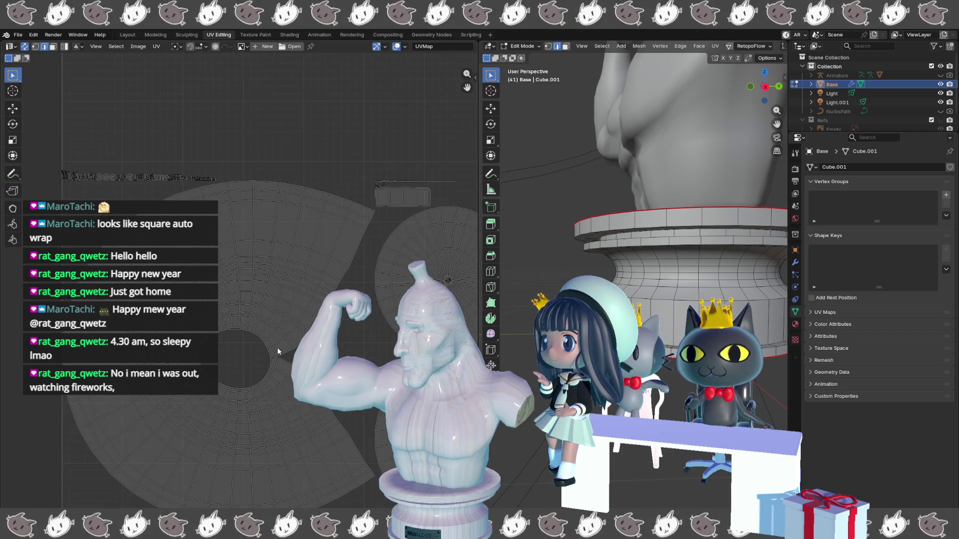
scroll(279, 350, up, 5)
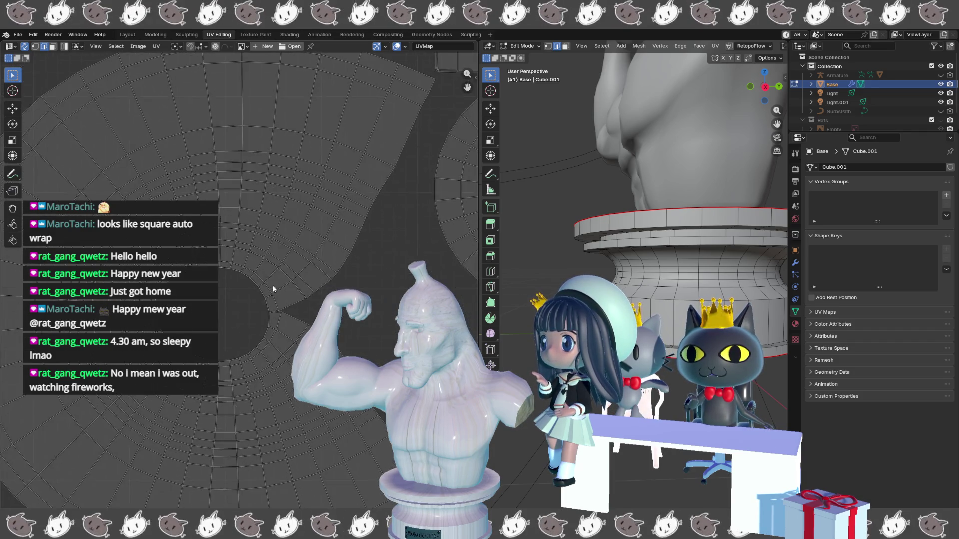
scroll(272, 289, up, 5)
middle_drag(356, 350, 225, 295)
scroll(225, 295, up, 5)
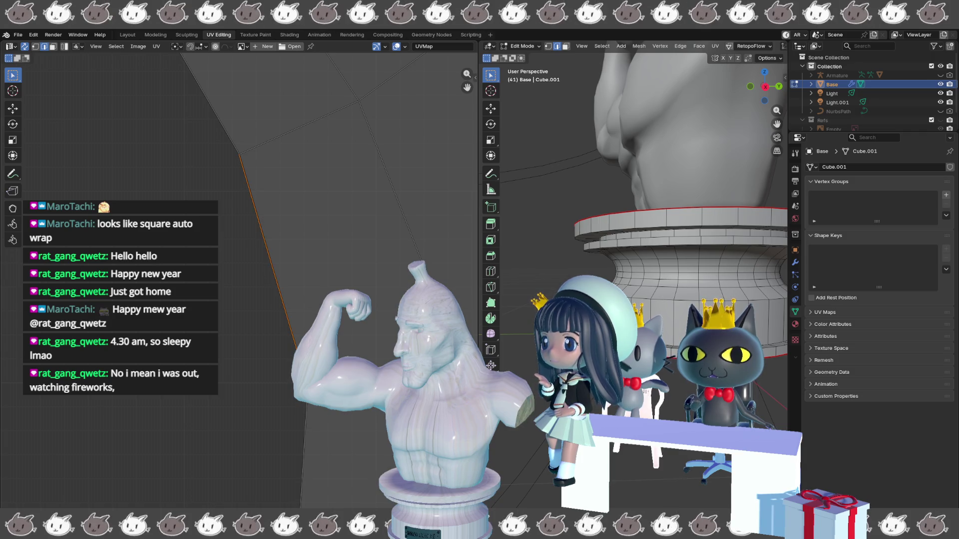
scroll(239, 330, down, 2)
mouse_move(649, 249)
middle_down()
mouse_move(644, 190)
mouse_move(645, 225)
mouse_move(599, 230)
mouse_move(670, 190)
mouse_move(675, 453)
mouse_move(604, 226)
middle_up()
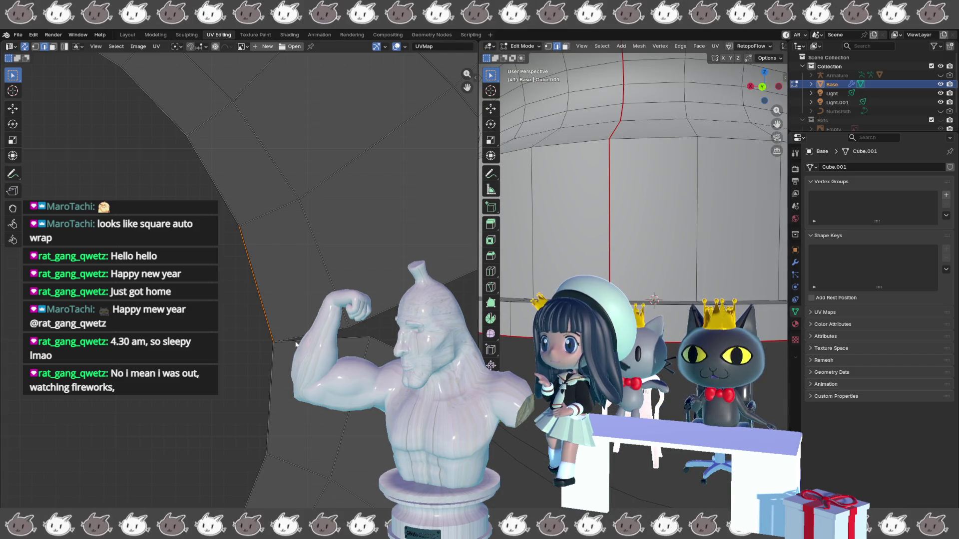
Step: In vertex mode, move a single border vertex of the UV island downward
key(1)
click(274, 343)
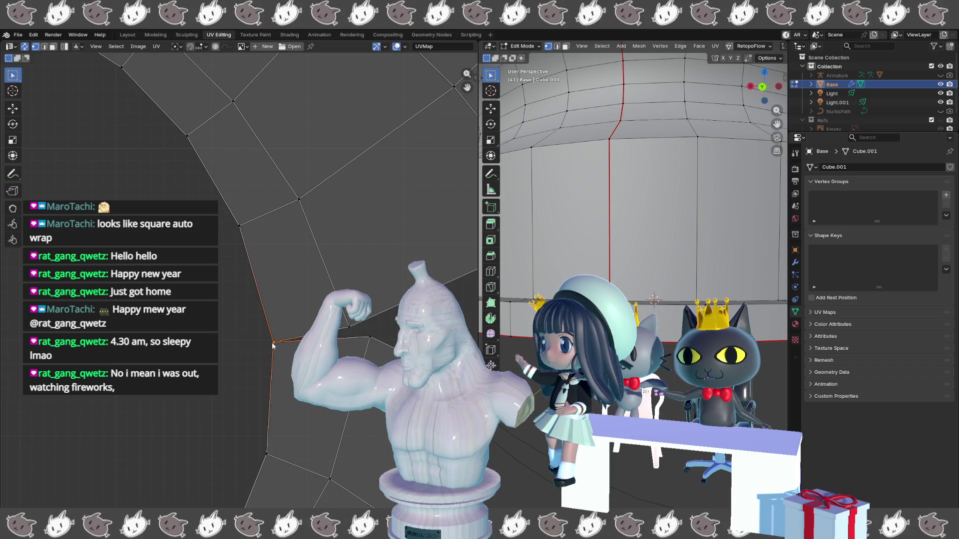
key(g)
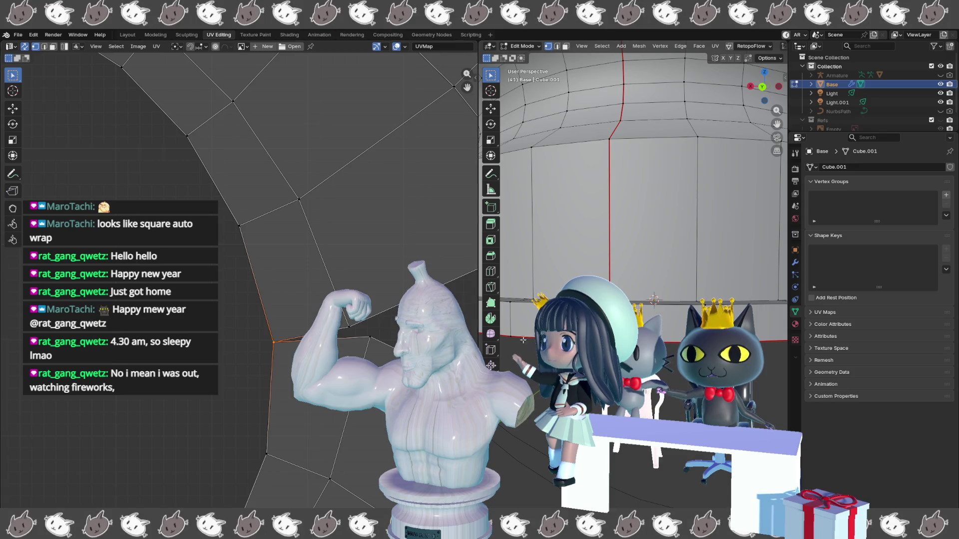
middle_drag(624, 240, 636, 253)
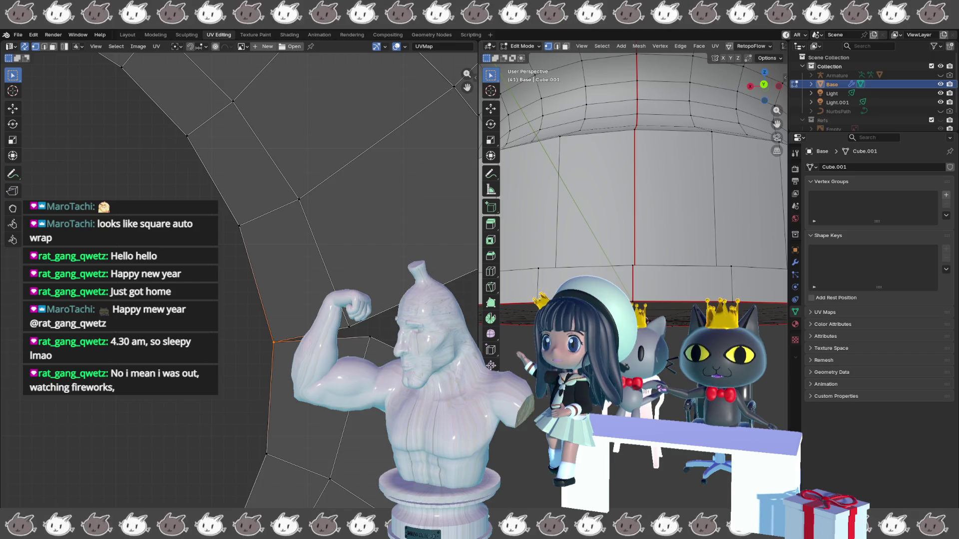
scroll(633, 303, up, 3)
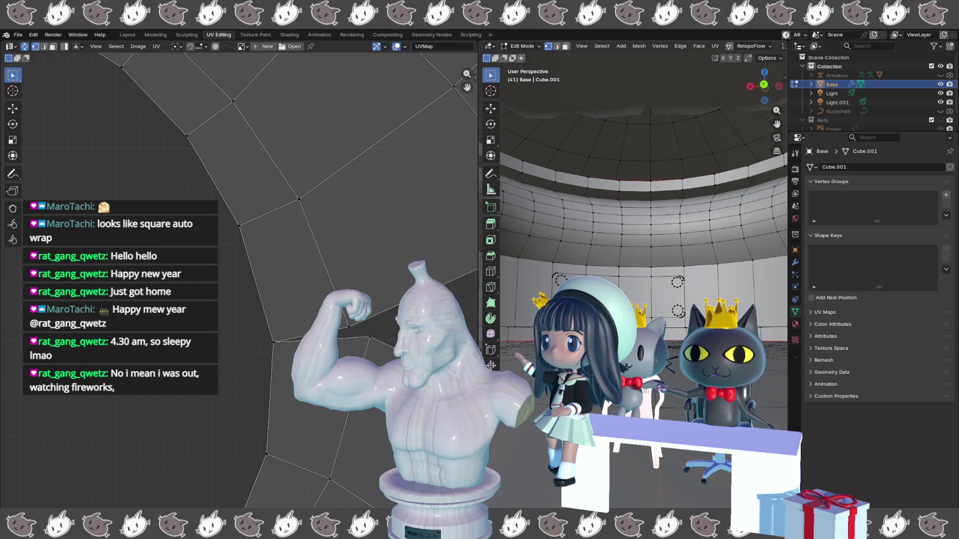
Step: In edge mode, select the edge loop around the pedestal's floor ring, cancelling a trial move
key(2)
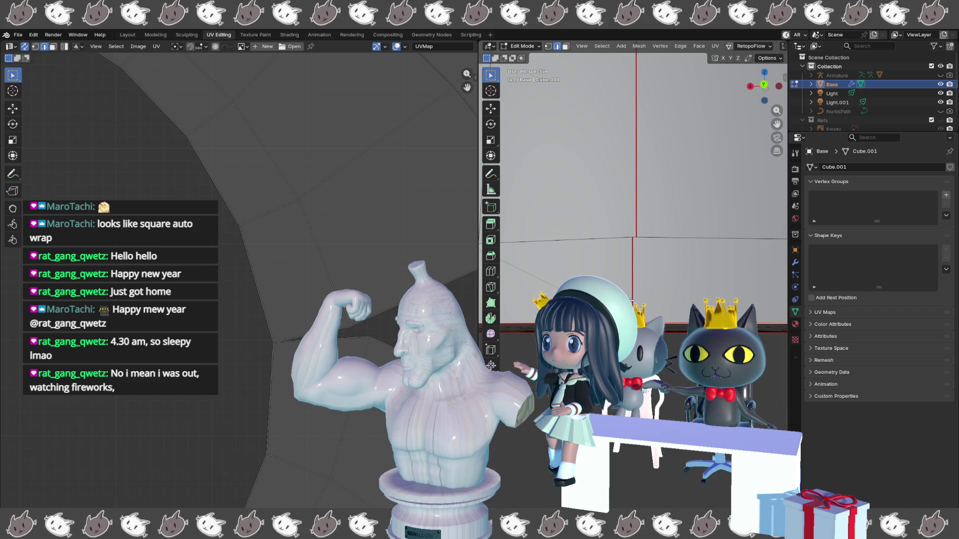
scroll(612, 273, down, 5)
middle_drag(612, 273, 612, 253)
scroll(677, 381, down, 2)
click(677, 381)
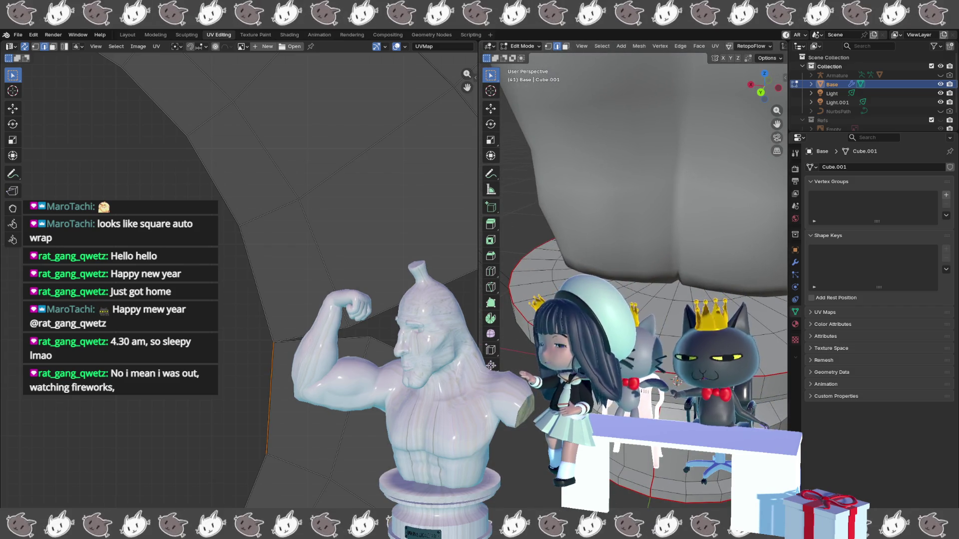
alt+click(677, 381)
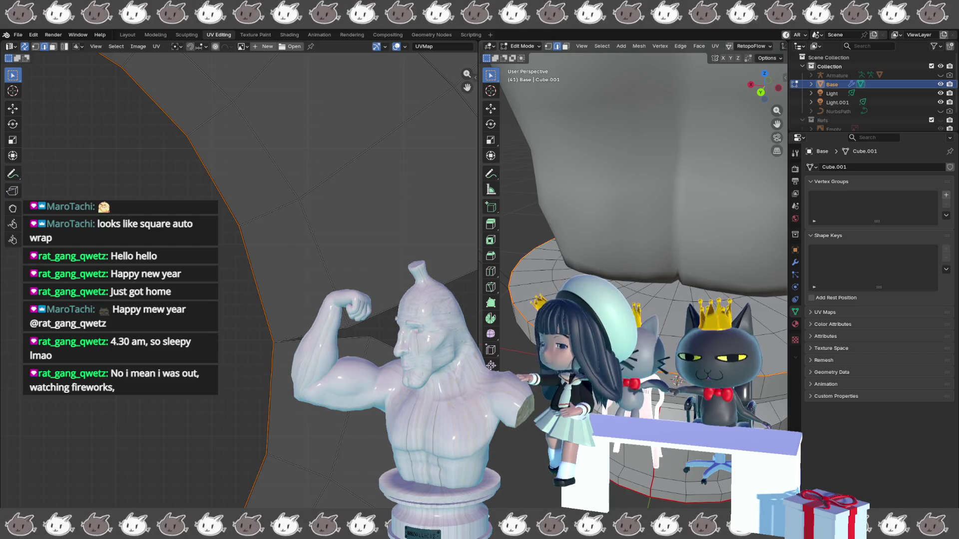
key(g)
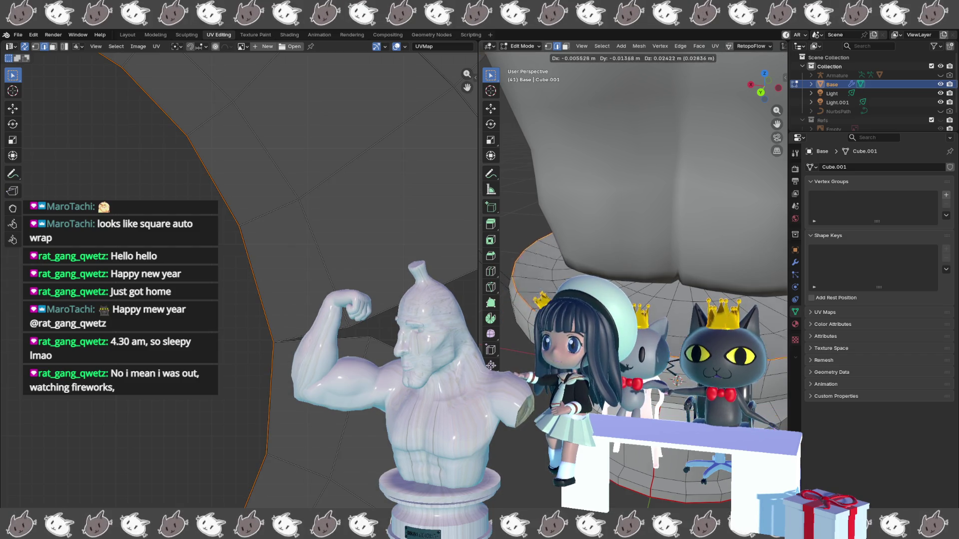
key(Escape)
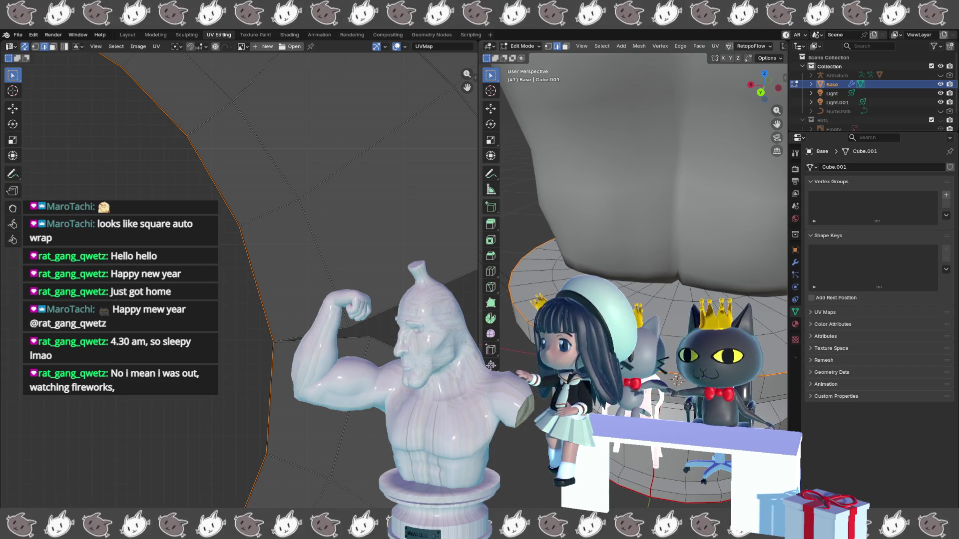
Step: Merge the pedestal's duplicate vertices by distance and clear the selection
key(m)
key(b)
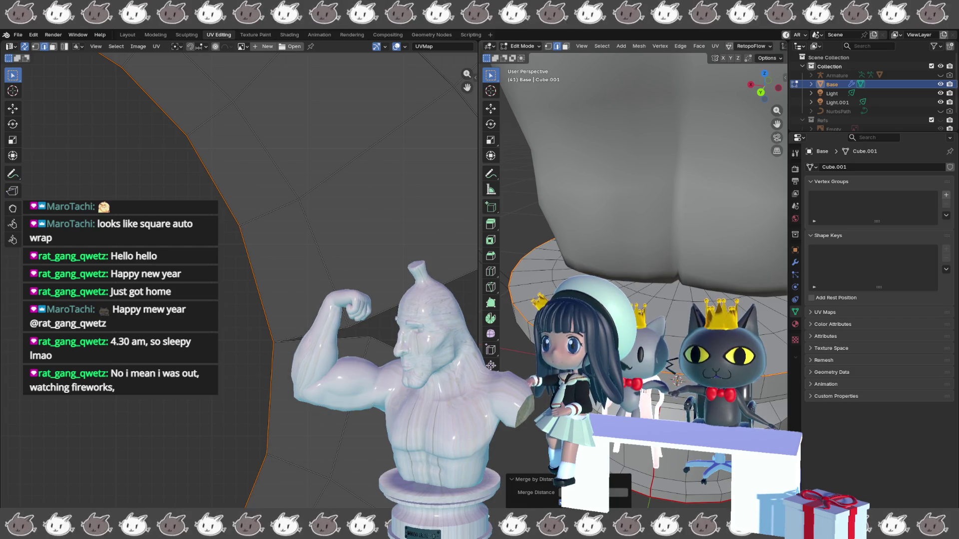
key(alt+a)
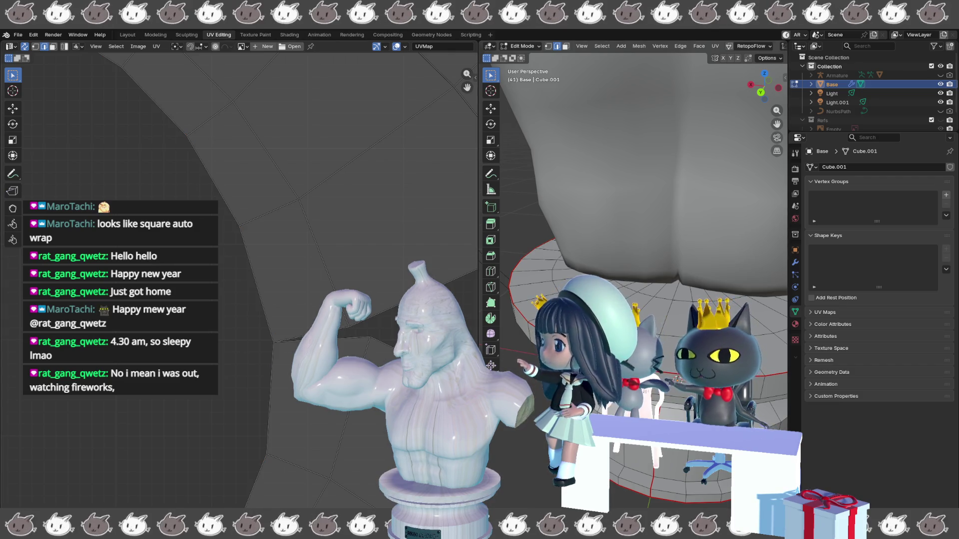
key(a)
key(u)
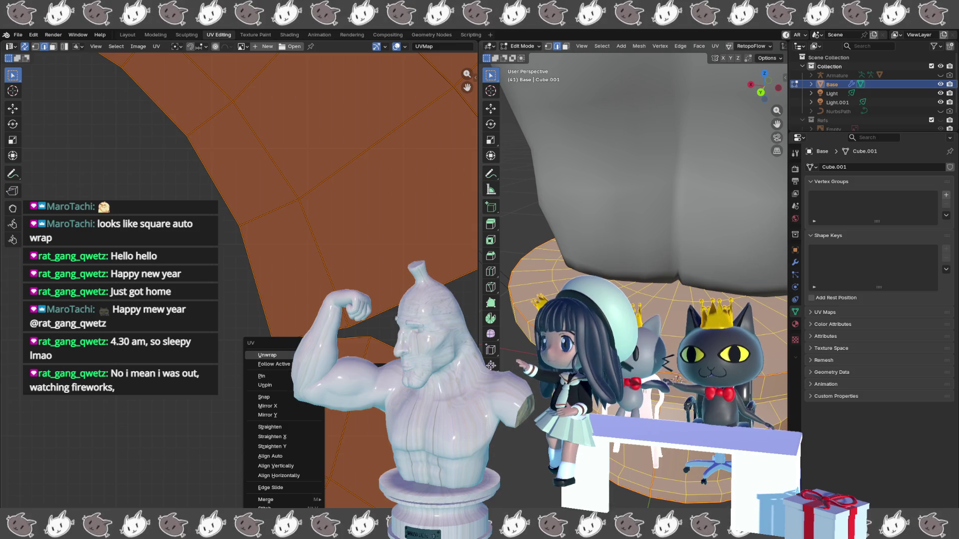
Step: Unwrap the pedestal into a tall side band, two round caps and a thin strip
key(Return)
scroll(240, 280, down, 8)
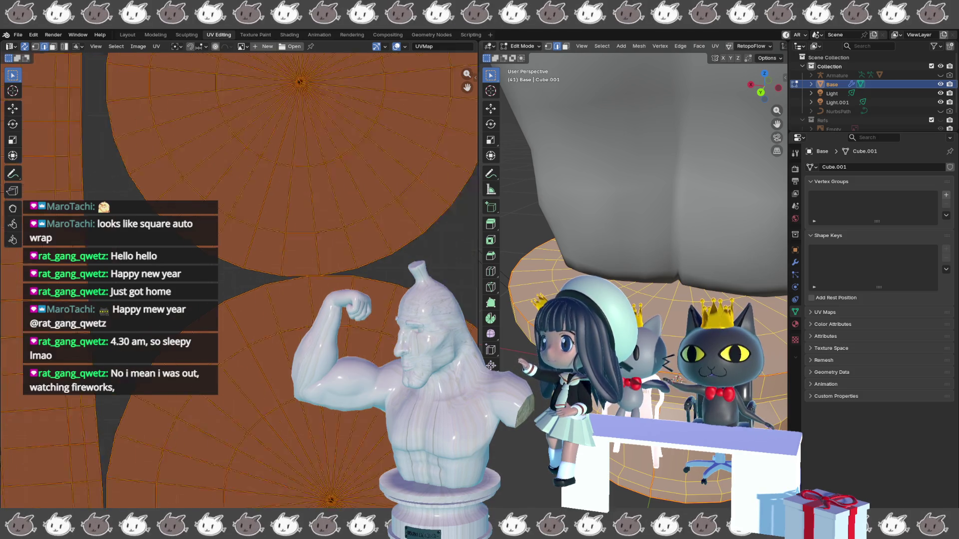
scroll(136, 382, up, 6)
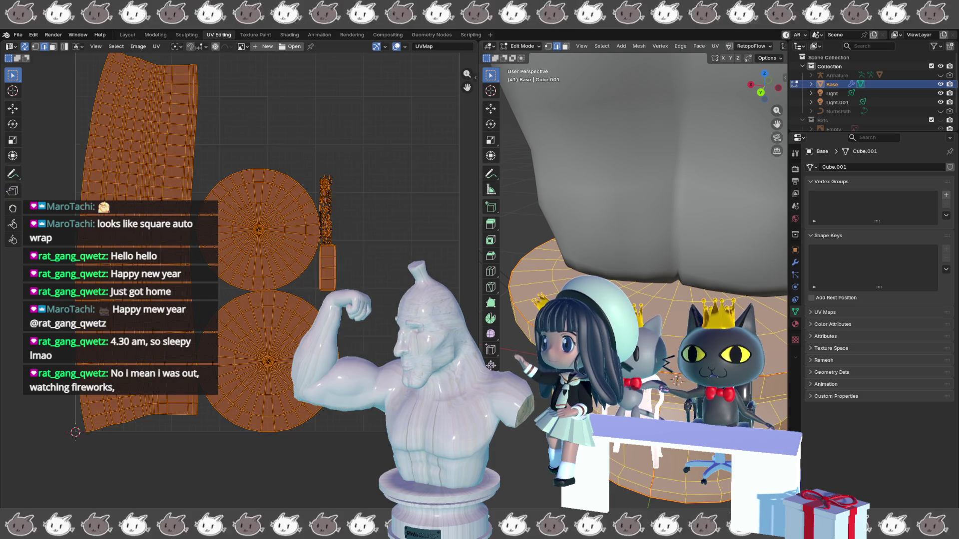
scroll(204, 357, up, 5)
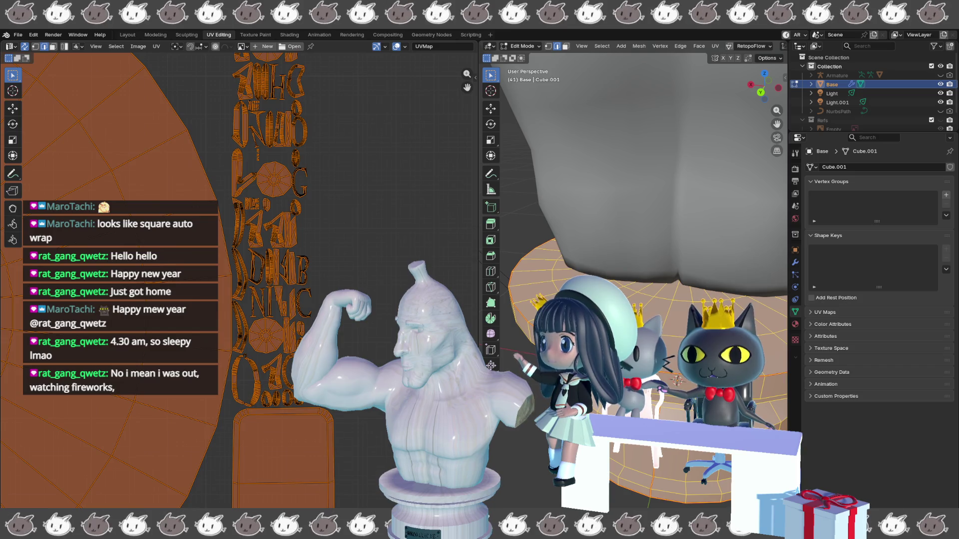
scroll(315, 340, up, 1)
scroll(375, 283, up, 1)
scroll(376, 283, up, 2)
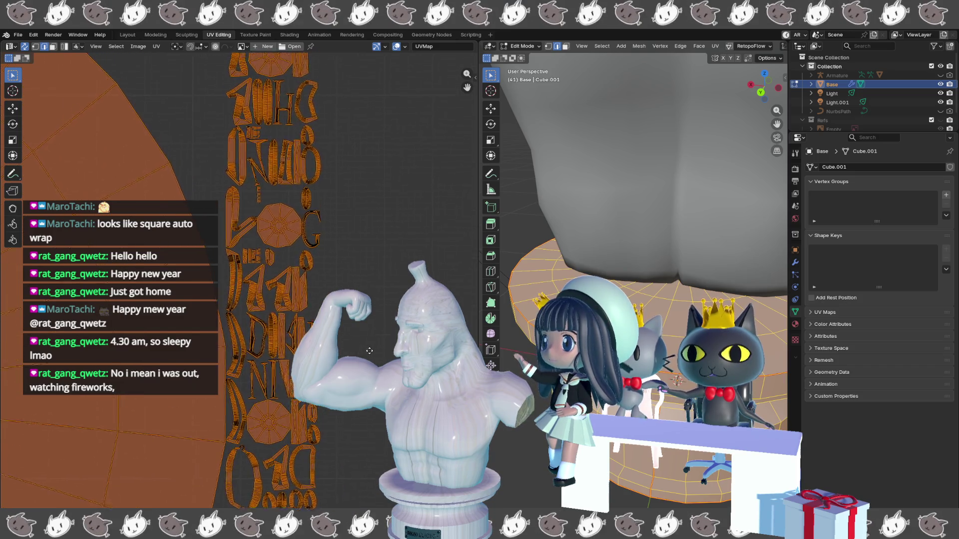
scroll(353, 353, down, 1)
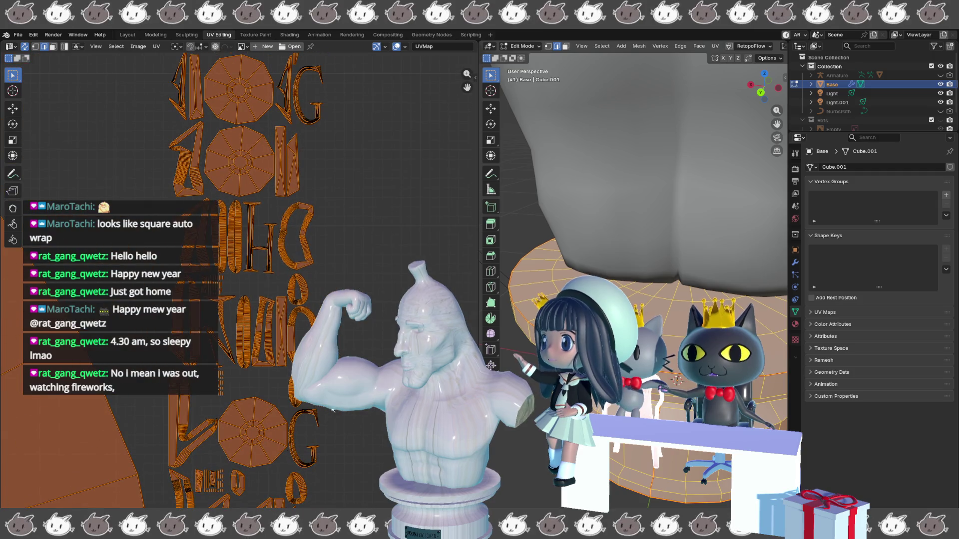
scroll(341, 267, up, 1)
Step: Frame the UV layout, switch to Object Mode, and select the Banana Gigachad bust
key(ctrl+z)
key(ctrl+z)
key(ctrl+z)
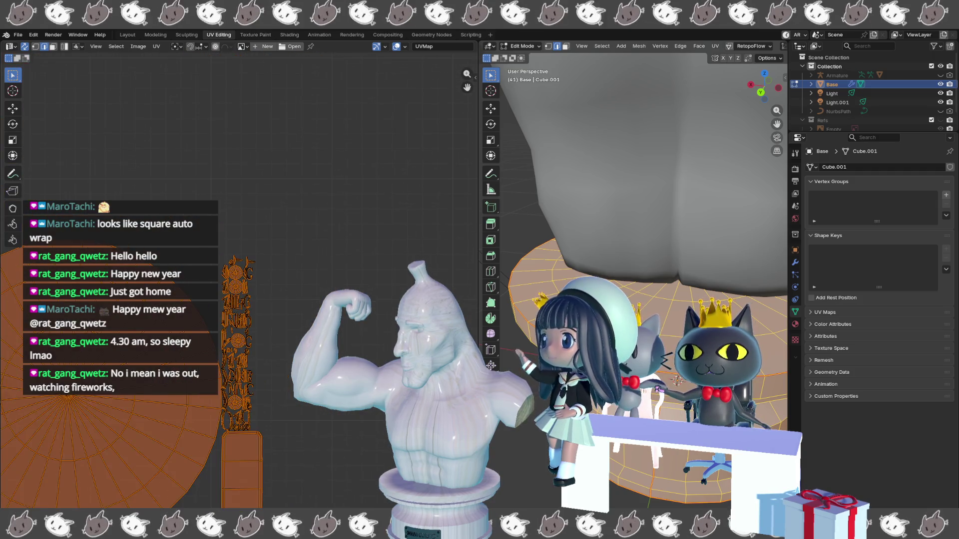
scroll(300, 285, down, 2)
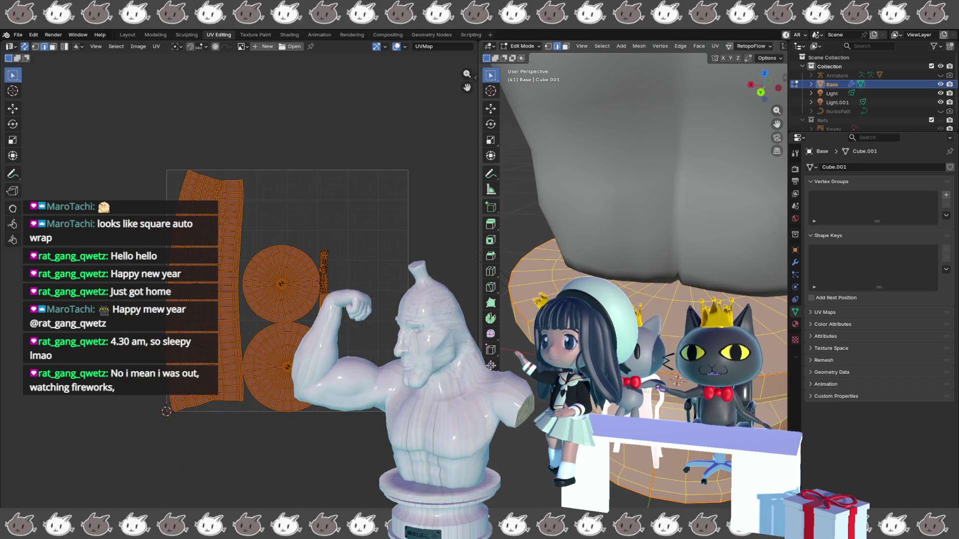
mouse_move(634, 200)
middle_down()
mouse_move(649, 190)
mouse_move(604, 240)
mouse_move(685, 322)
middle_up()
key(Tab)
click(671, 317)
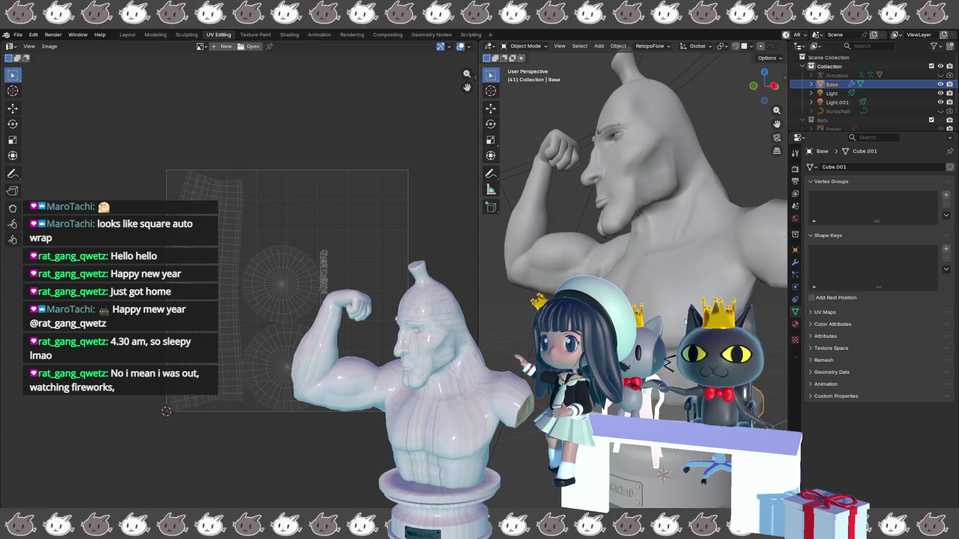
Step: Put the Banana Gigachad bust in Edit Mode and frame its UV islands over the quartzite texture
key(Tab)
middle_drag(667, 316, 612, 318)
key(Tab)
key(Tab)
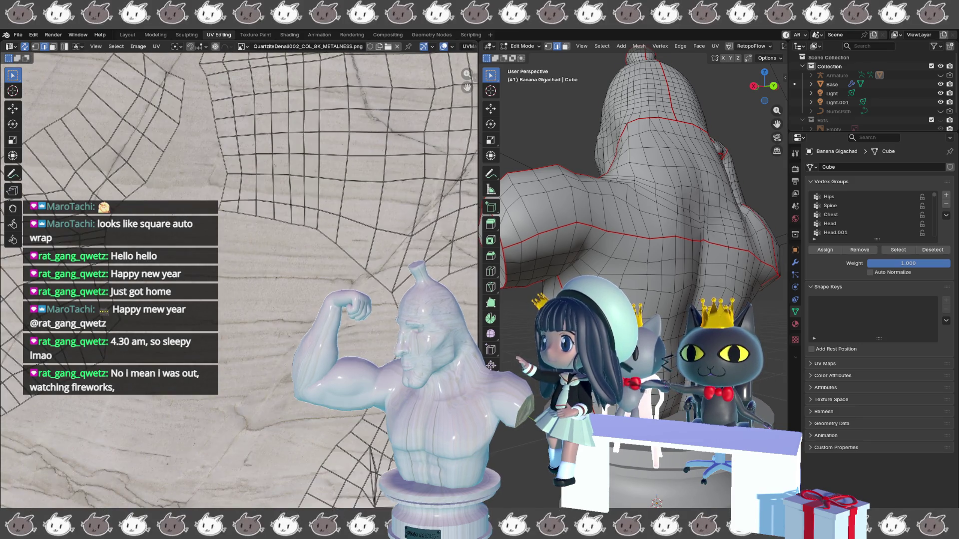
key(Home)
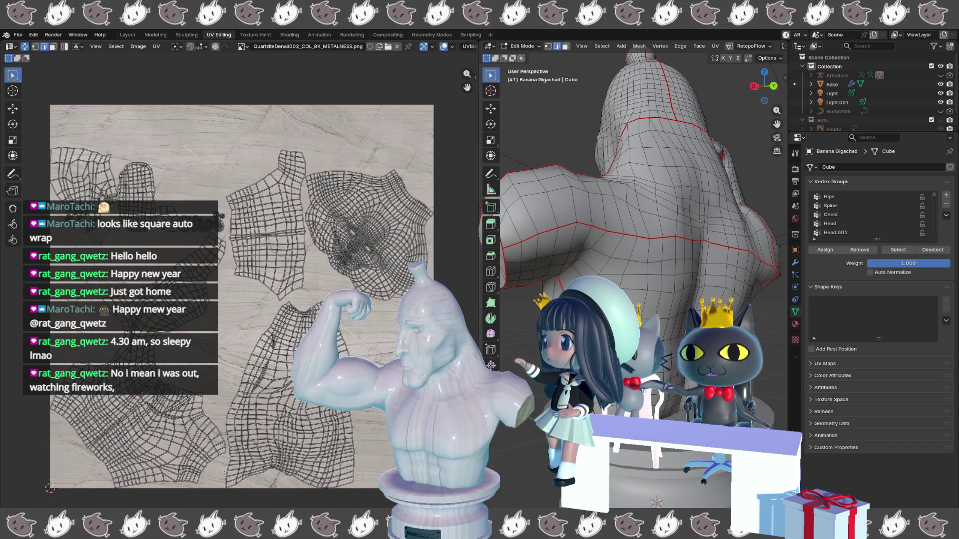
Step: Save an incremental copy of the Blender file
click(18, 34)
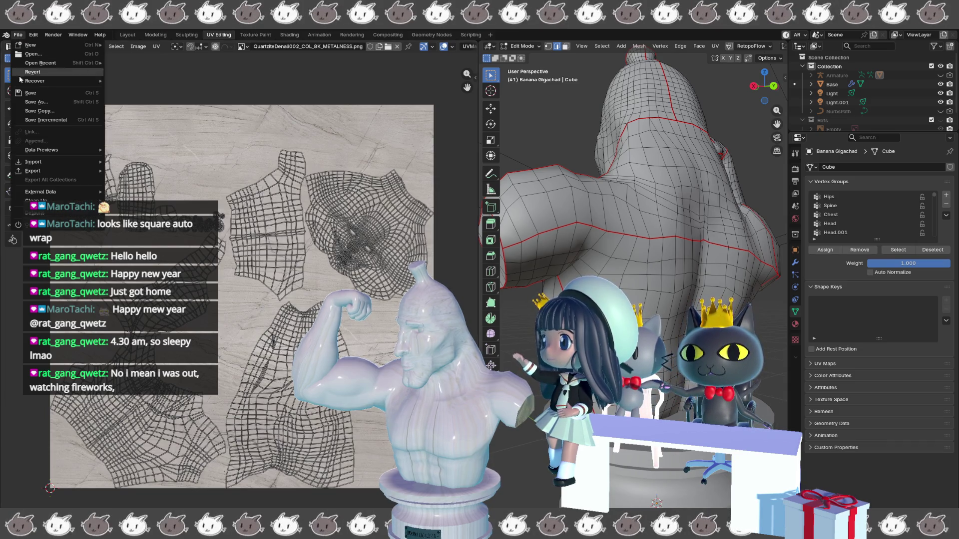
click(45, 120)
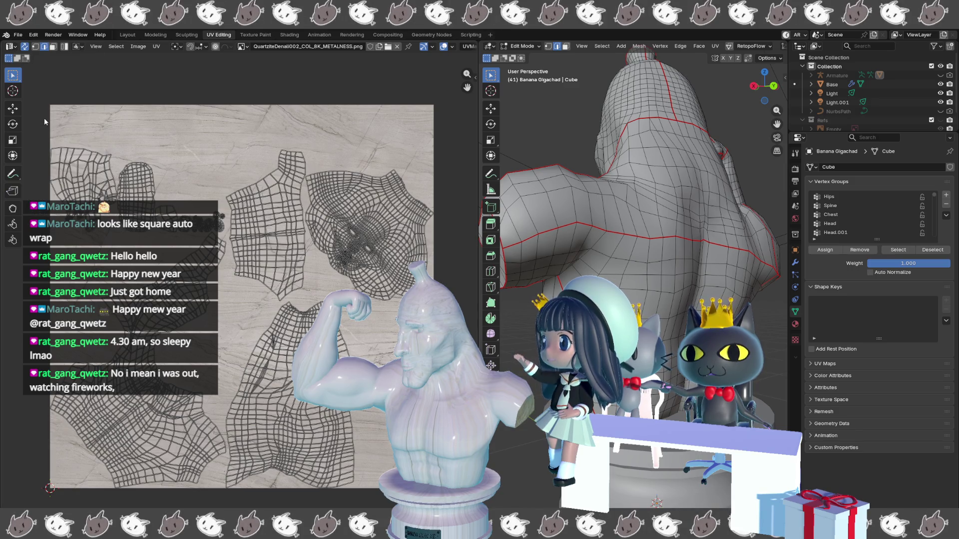
scroll(240, 279, up, 2)
scroll(230, 280, down, 4)
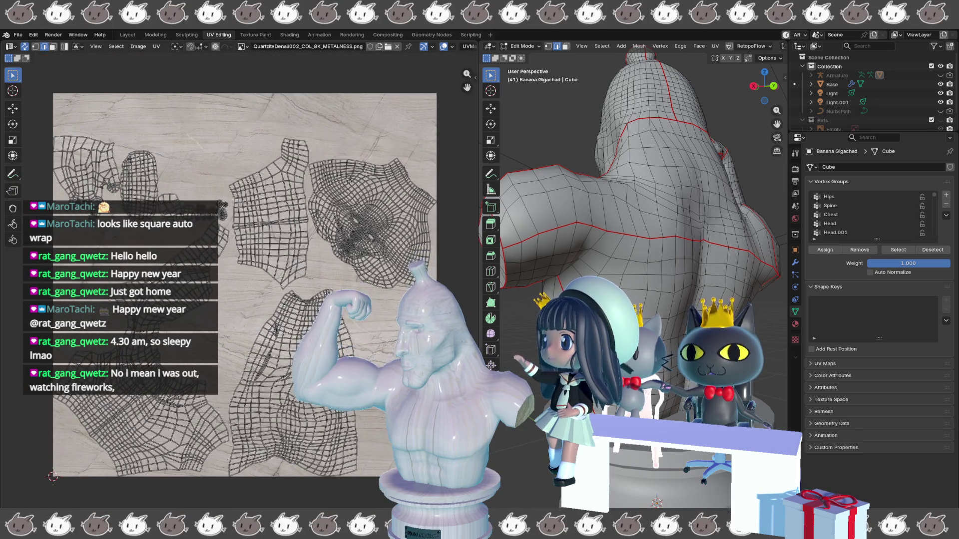
middle_drag(634, 200, 759, 190)
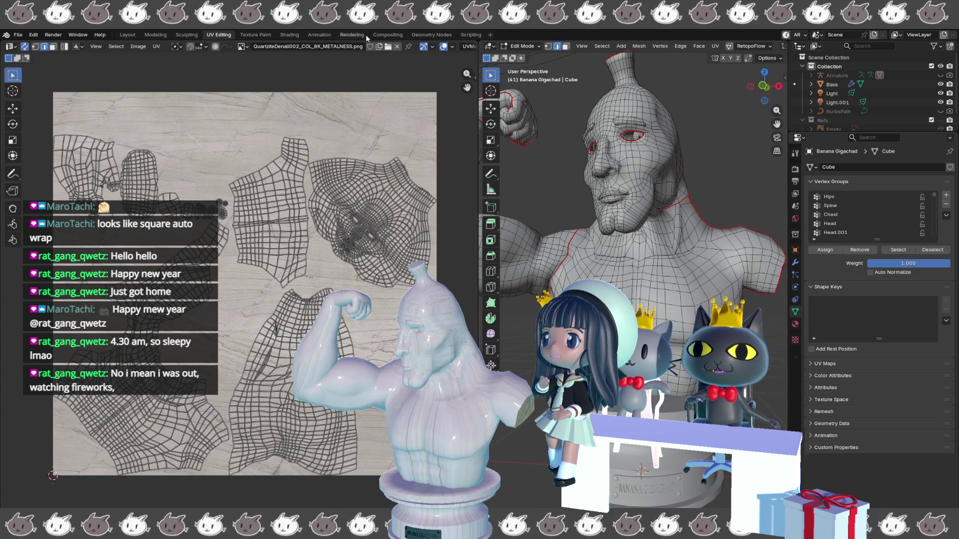
Step: In the Shading workspace, delete the bust material's Mapping and Texture Coordinate nodes
click(285, 33)
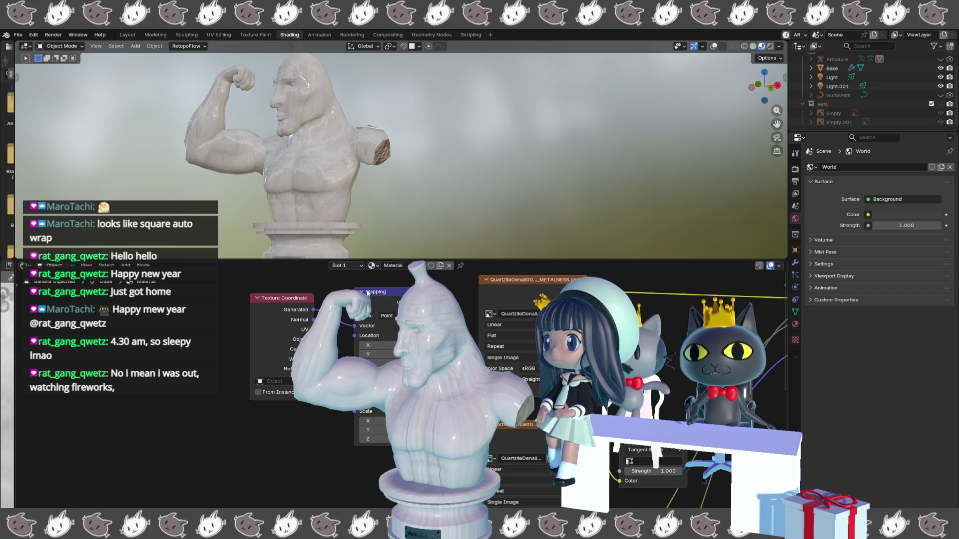
scroll(367, 294, down, 1)
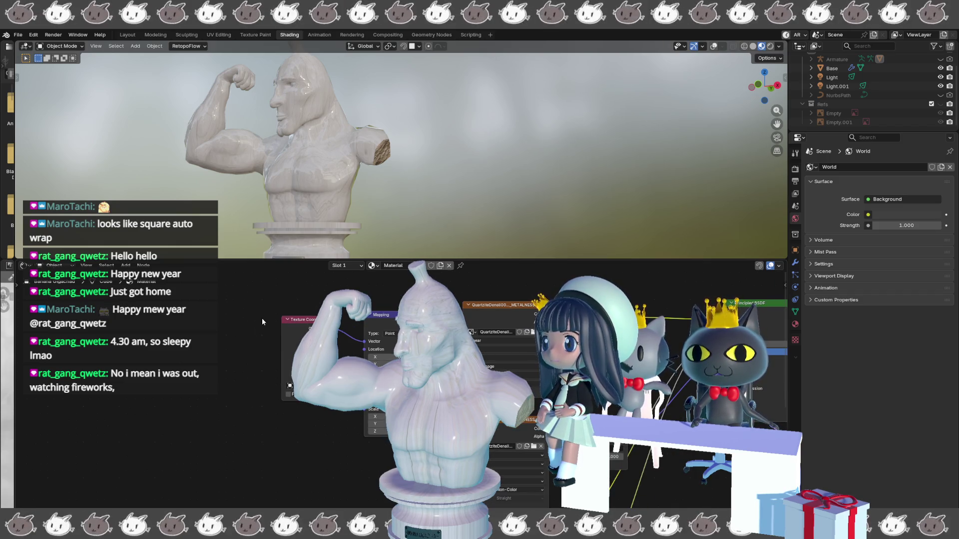
scroll(251, 327, down, 1)
mouse_move(276, 316)
mouse_down()
mouse_move(319, 327)
mouse_move(387, 424)
mouse_move(394, 464)
mouse_up()
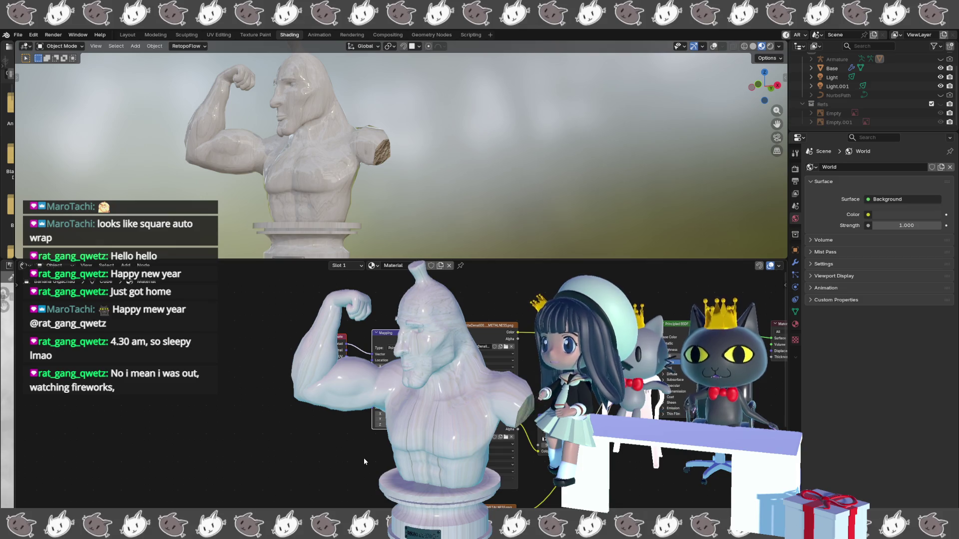
key(x)
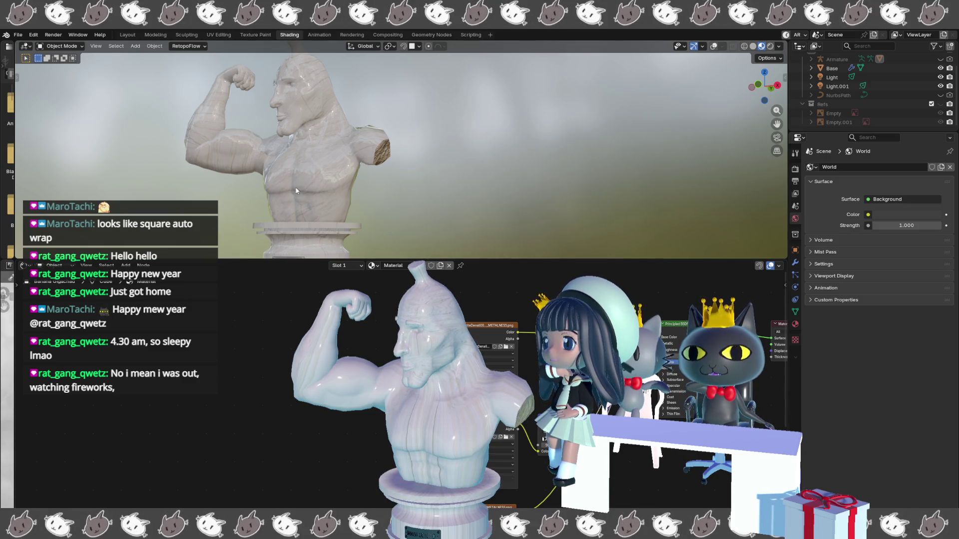
Step: Check the Principled BSDF node, then switch to the Layout workspace
mouse_move(376, 367)
middle_down()
mouse_move(350, 287)
mouse_move(281, 338)
middle_up()
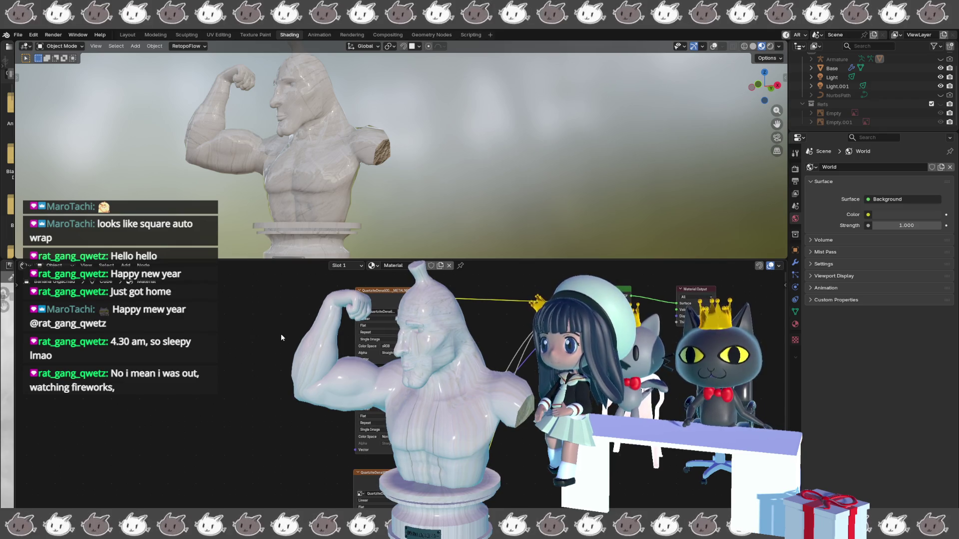
scroll(275, 323, down, 2)
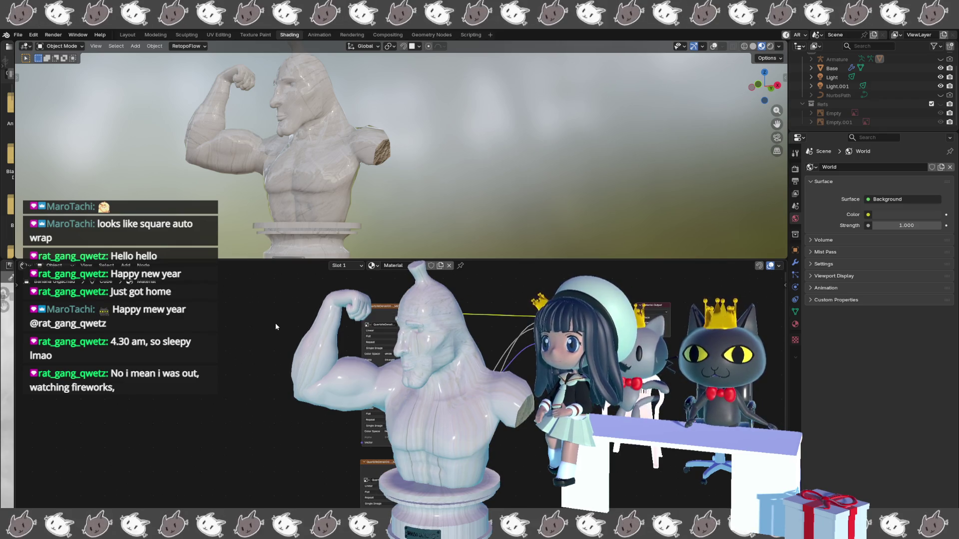
mouse_move(251, 265)
middle_down()
mouse_move(216, 300)
mouse_move(251, 324)
middle_up()
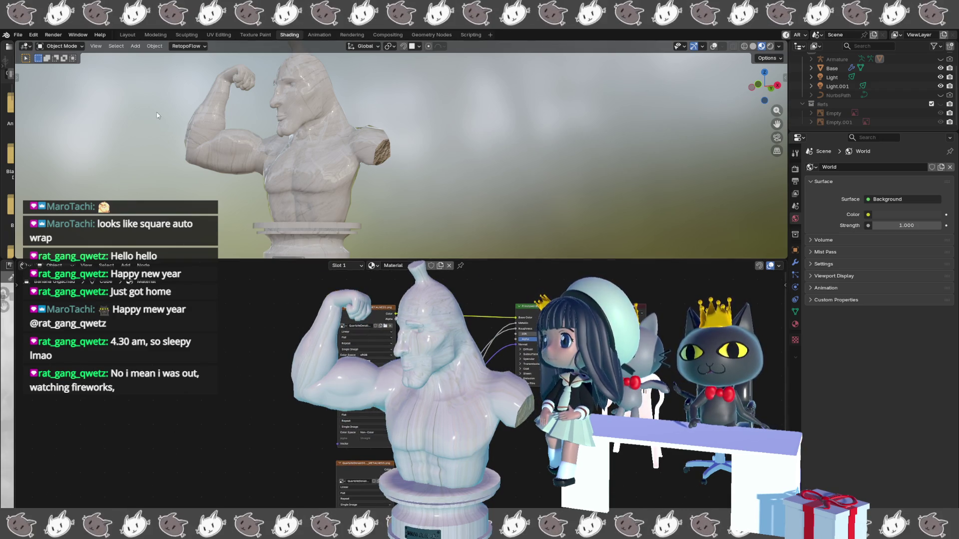
click(128, 35)
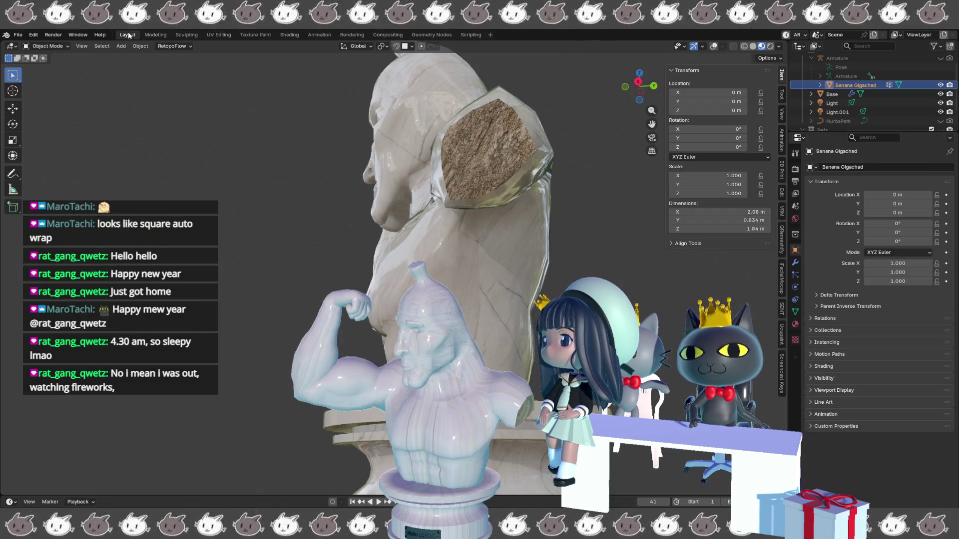
Step: Examine the bust's marble surface and rough shoulder cut up close, then go back to Shading
mouse_move(233, 287)
middle_down()
mouse_move(311, 305)
mouse_move(281, 296)
middle_up()
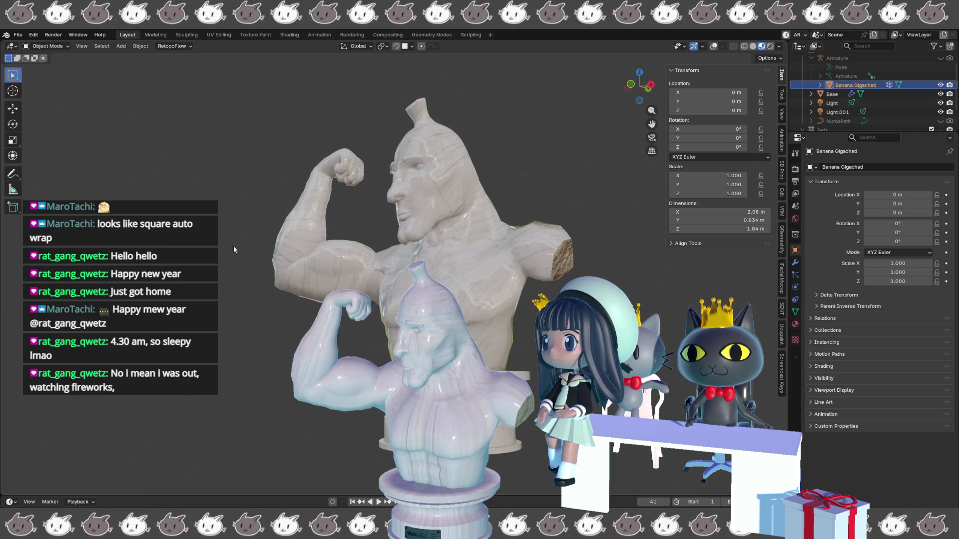
scroll(271, 344, up, 1)
scroll(272, 349, up, 2)
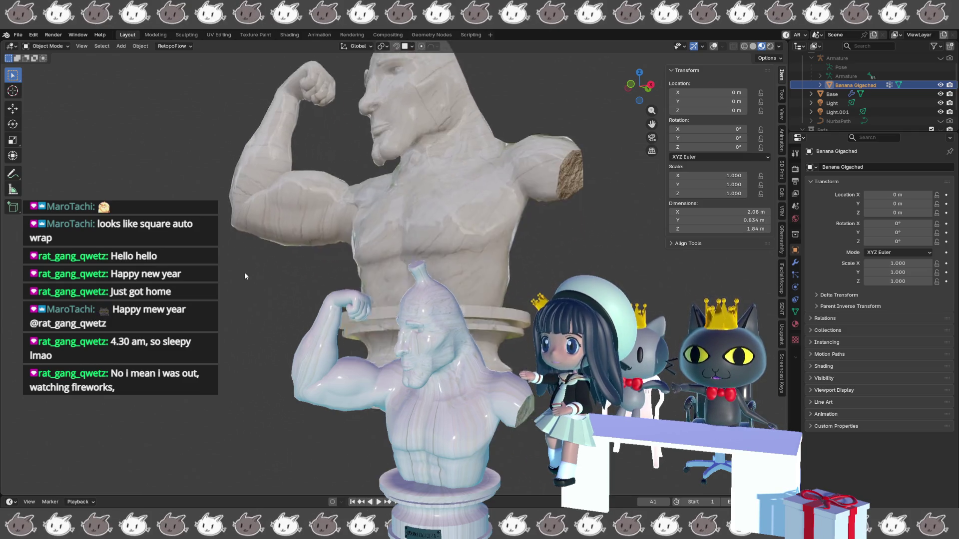
scroll(245, 275, down, 2)
mouse_move(245, 276)
middle_down()
mouse_move(420, 275)
mouse_move(357, 286)
mouse_move(438, 223)
mouse_move(445, 200)
mouse_move(431, 195)
middle_up()
scroll(260, 275, up, 2)
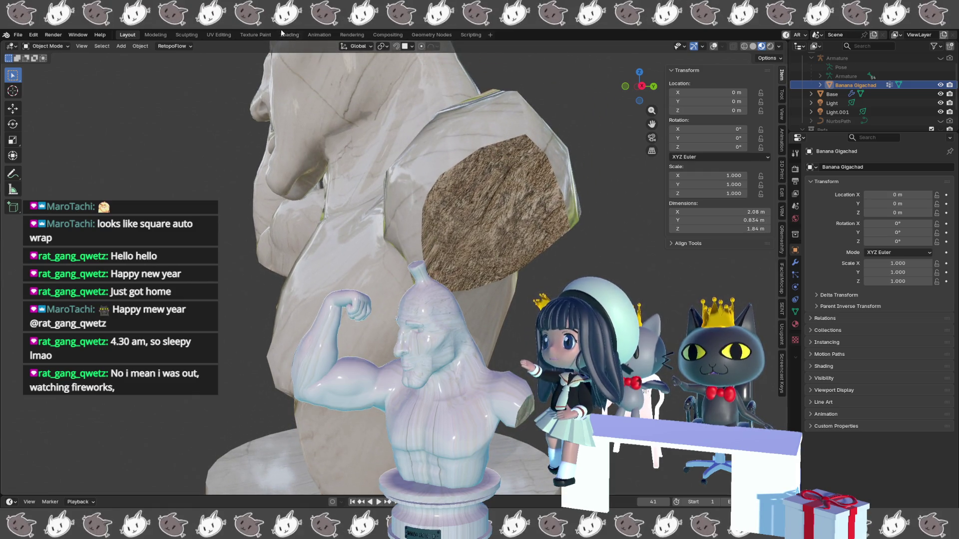
click(283, 33)
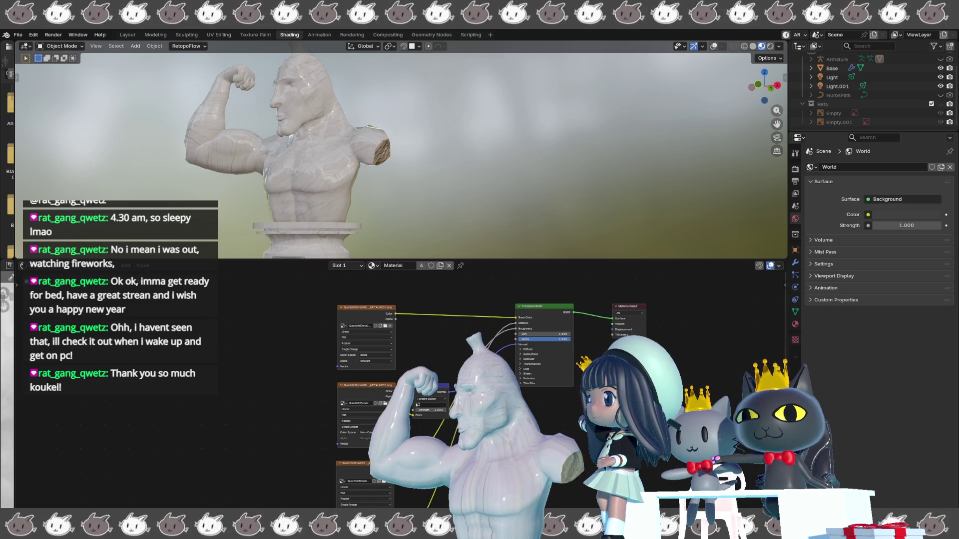
Step: Show the materials available for the bust's Slot 1 in the Shader Editor
click(371, 265)
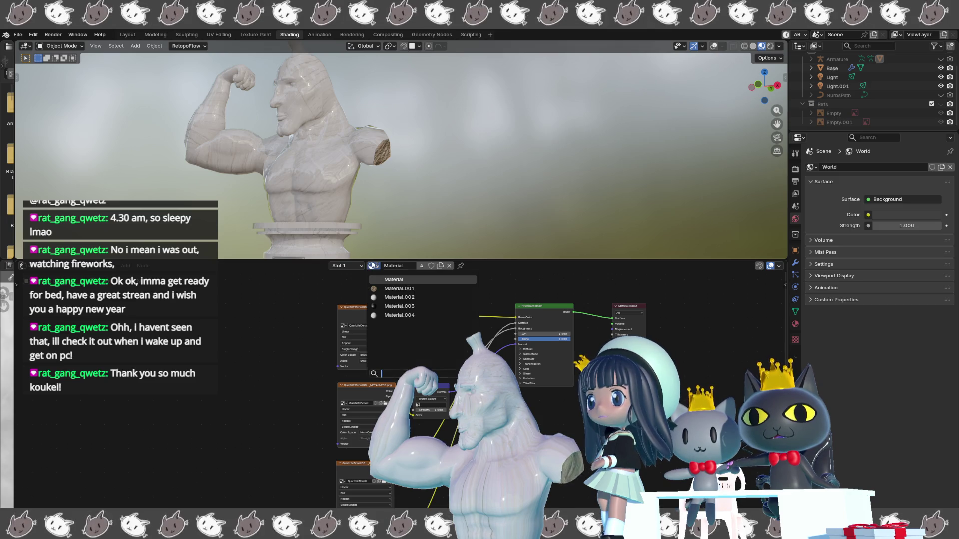
Step: Switch the bust to Material.001 and delete its Texture Coordinate and Mapping nodes
click(370, 320)
mouse_move(300, 303)
mouse_down()
mouse_move(346, 331)
mouse_move(402, 432)
mouse_move(420, 444)
mouse_up()
key(x)
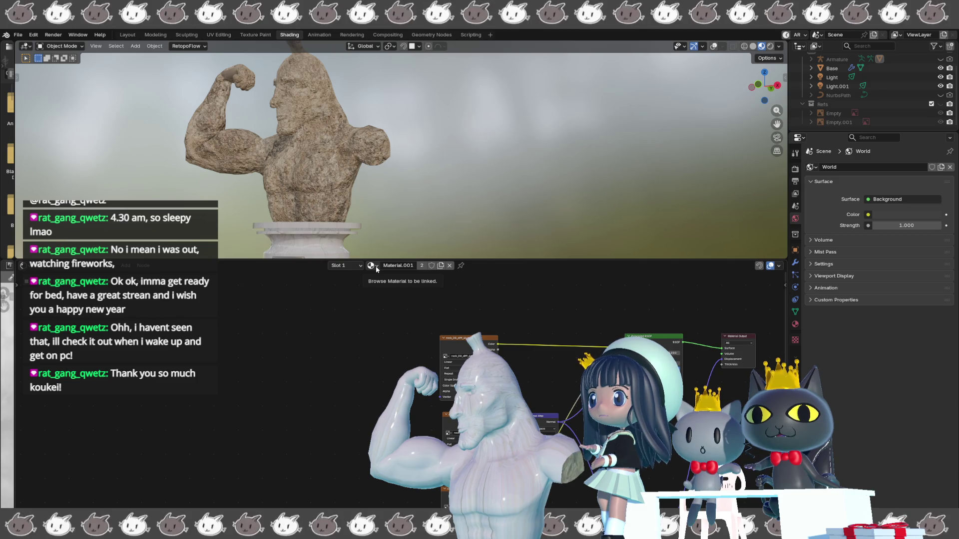
scroll(374, 379, down, 2)
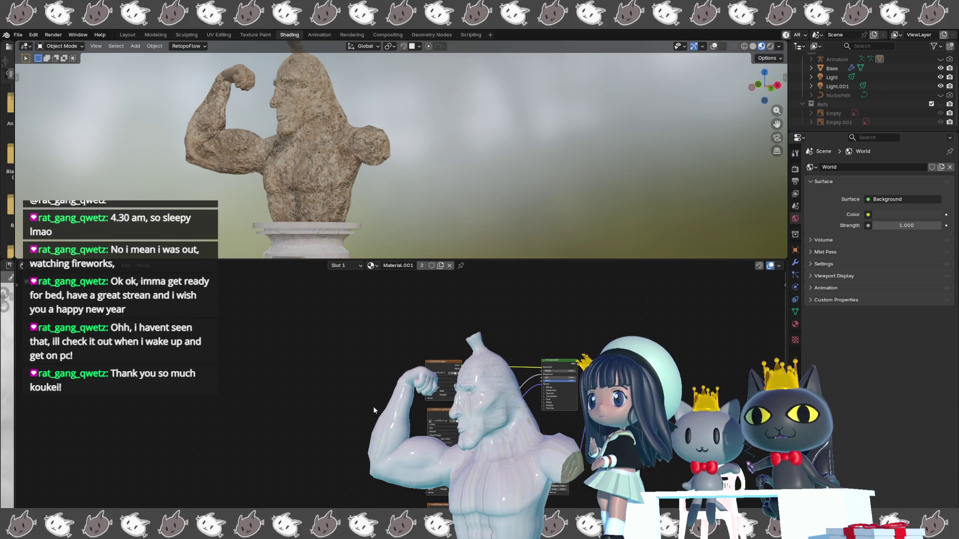
key(shift+a)
key(Escape)
Step: Reassign the bust's original marble Material
mouse_move(360, 355)
middle_down()
mouse_move(351, 324)
mouse_move(350, 334)
middle_up()
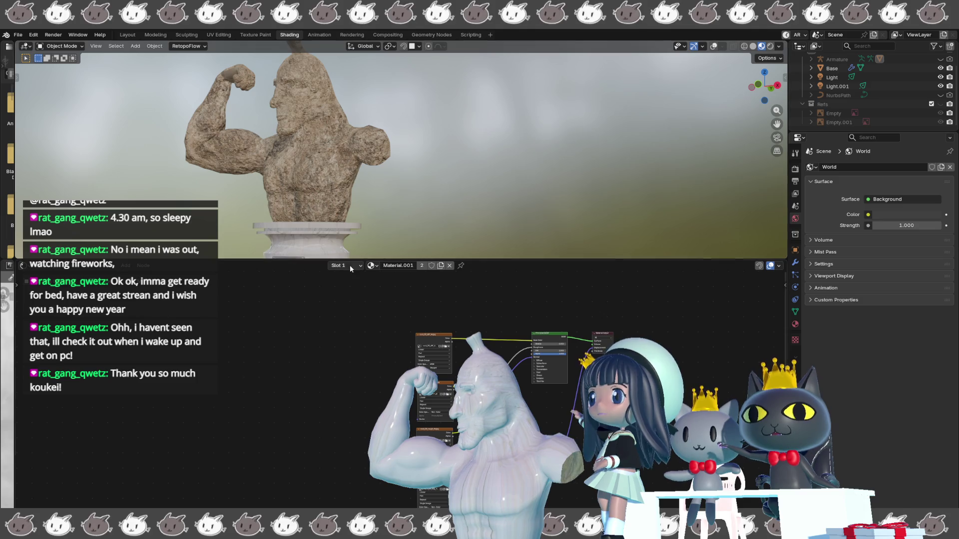
click(372, 265)
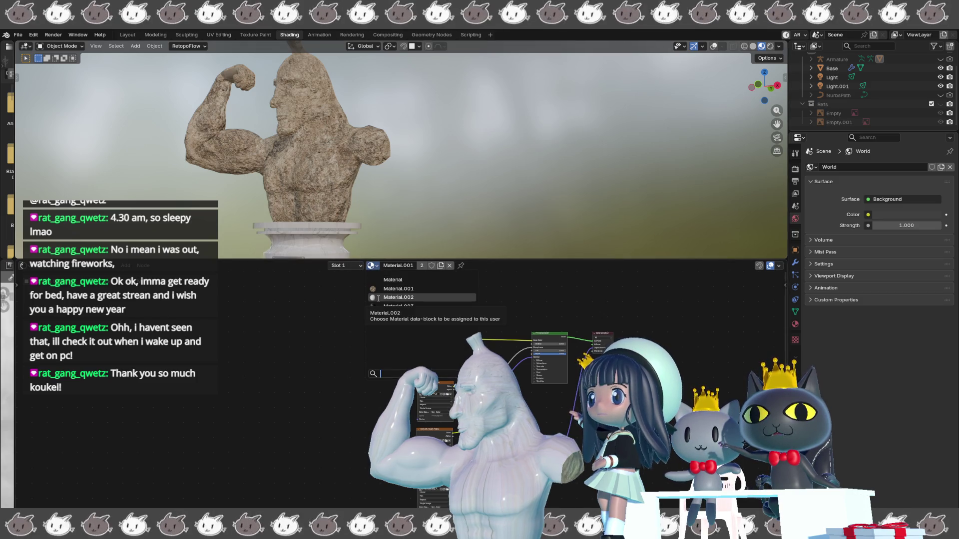
click(385, 279)
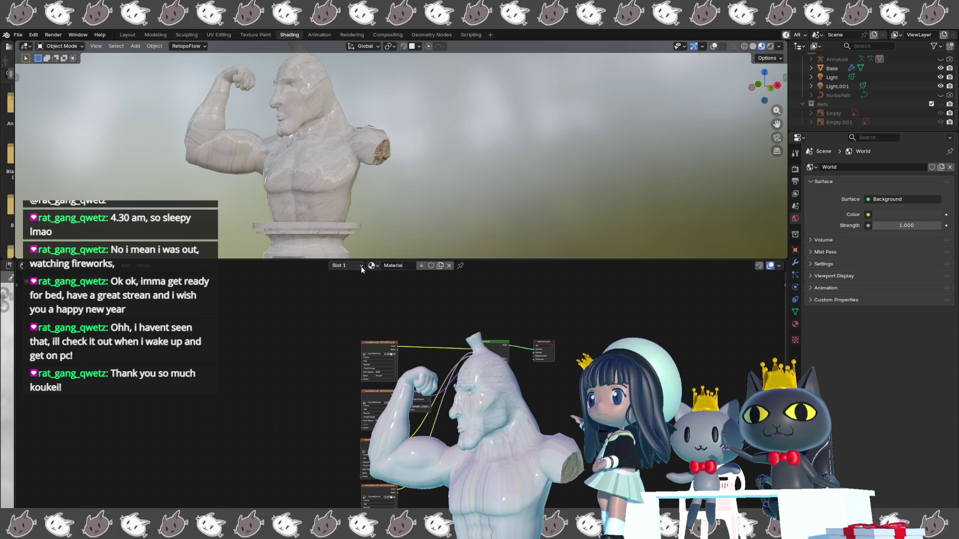
Step: Close the material slot list and save the blend file
key(Escape)
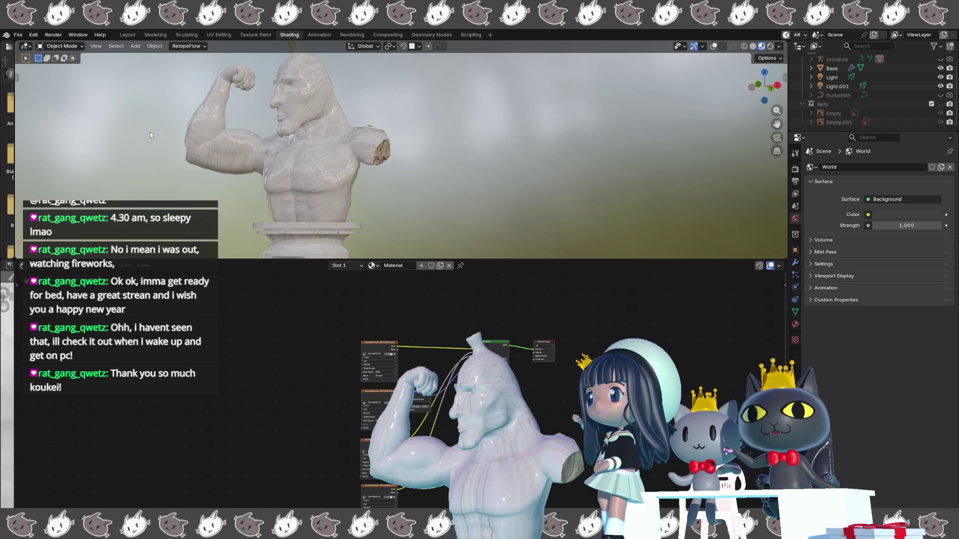
click(19, 35)
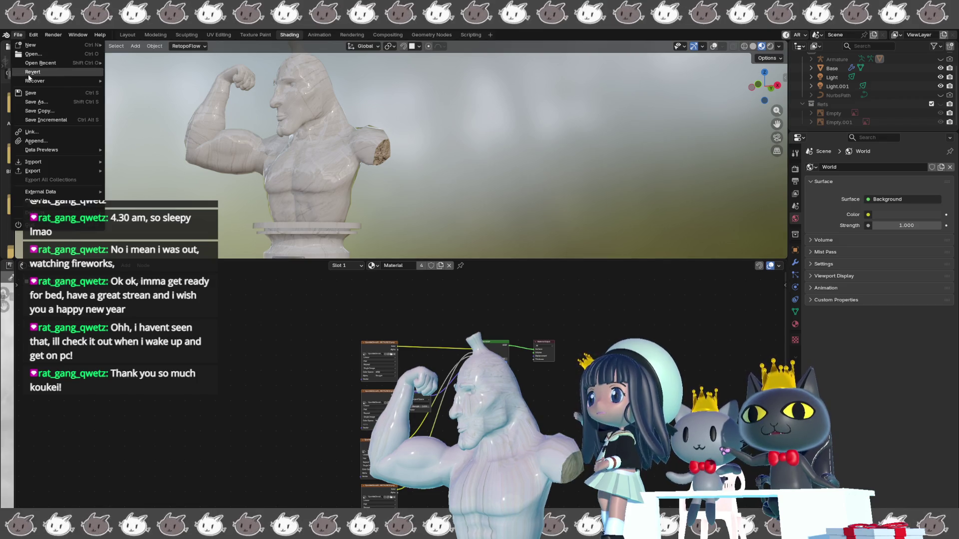
click(29, 95)
scroll(364, 185, up, 8)
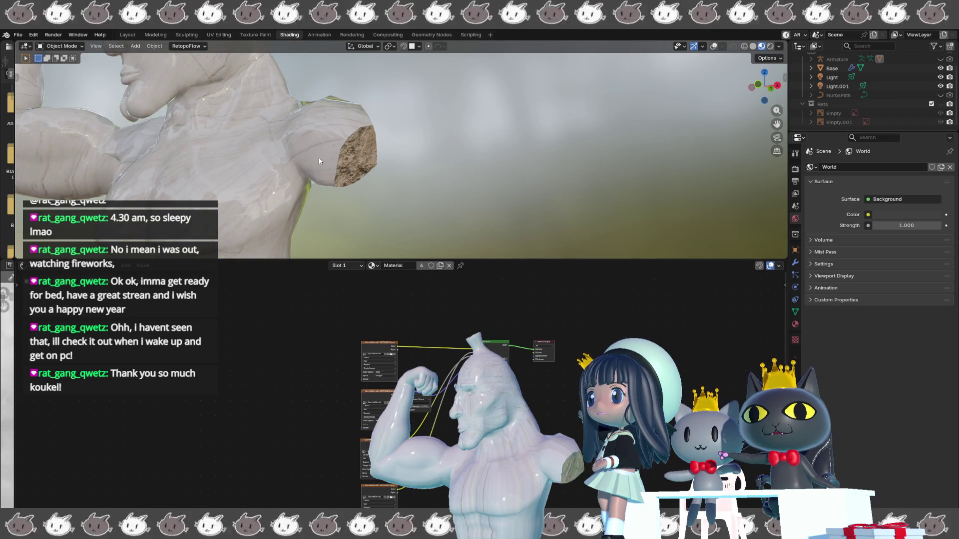
Step: Check the Set Origin options without changes, orbit to the shoulder stump, and go to Layout
right_click(374, 202)
mouse_move(374, 202)
key(Escape)
mouse_move(376, 202)
middle_down()
mouse_move(403, 175)
mouse_move(209, 161)
mouse_move(217, 154)
mouse_move(283, 178)
mouse_move(258, 138)
mouse_move(340, 178)
middle_up()
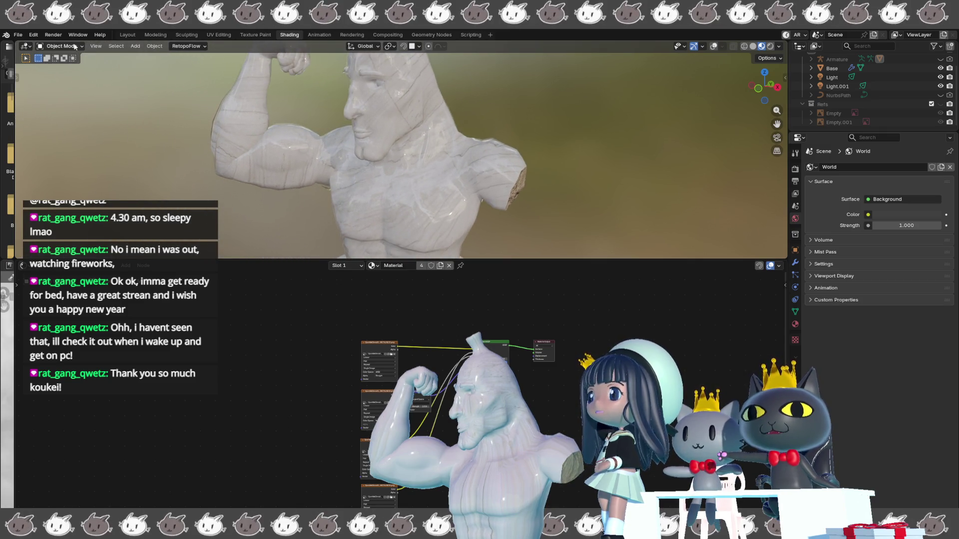
click(18, 35)
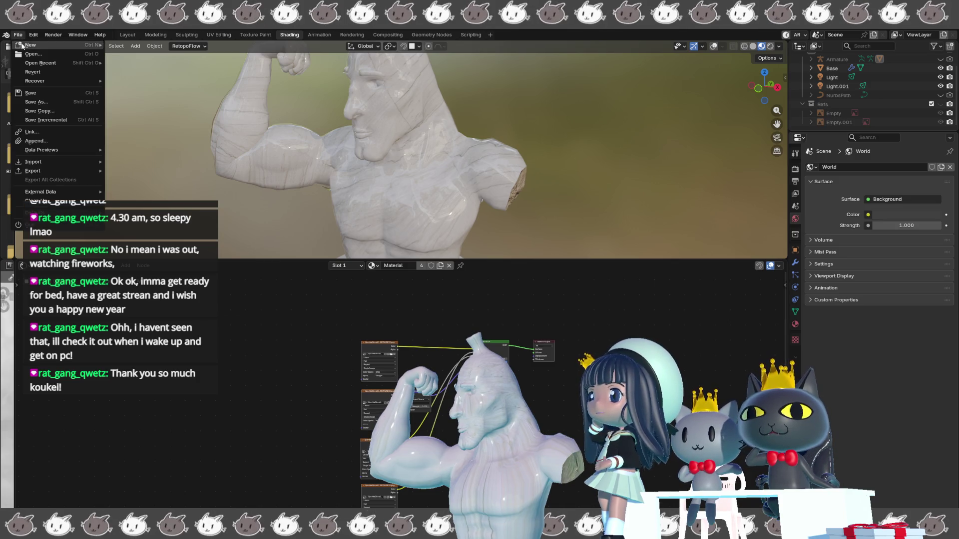
click(129, 35)
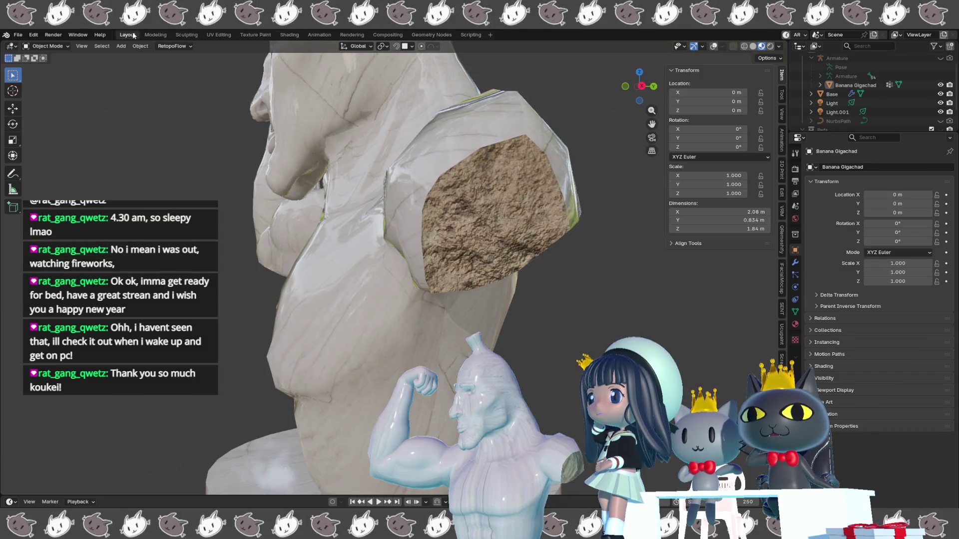
Step: Box-select the statue and base, add the armature as active, and start a File > Export
scroll(127, 155, down, 5)
mouse_move(124, 168)
middle_down()
mouse_move(194, 165)
mouse_move(185, 166)
middle_up()
key(n)
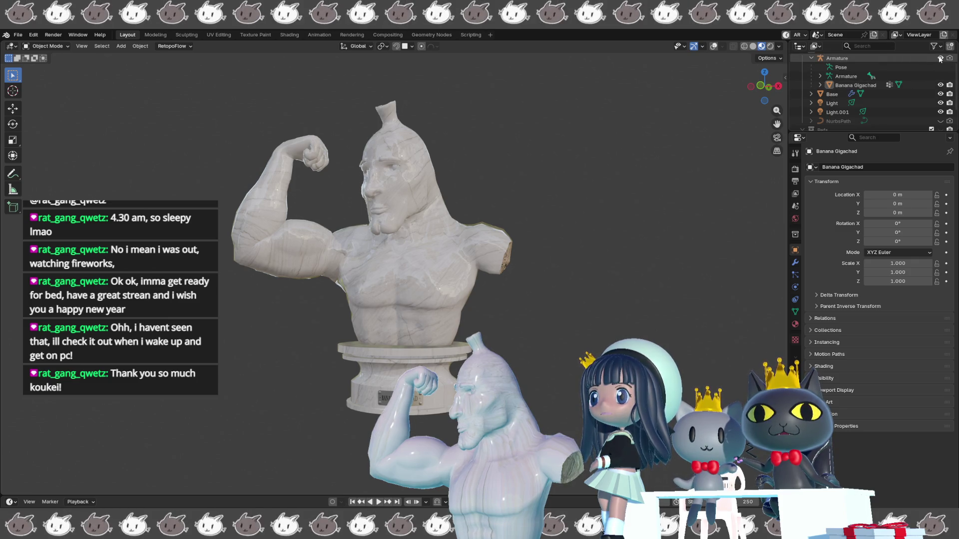
drag(571, 99, 208, 428)
key(shift+alt+z)
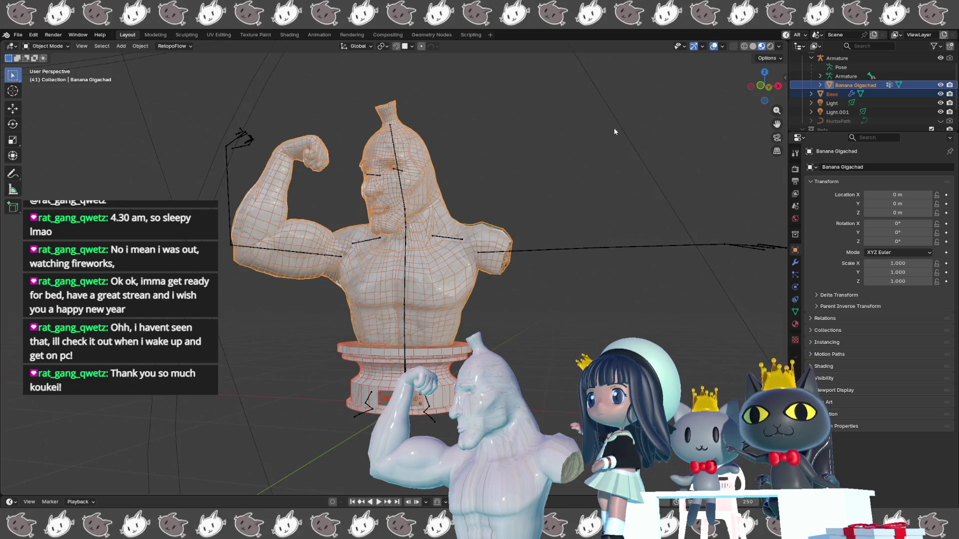
shift+click(402, 192)
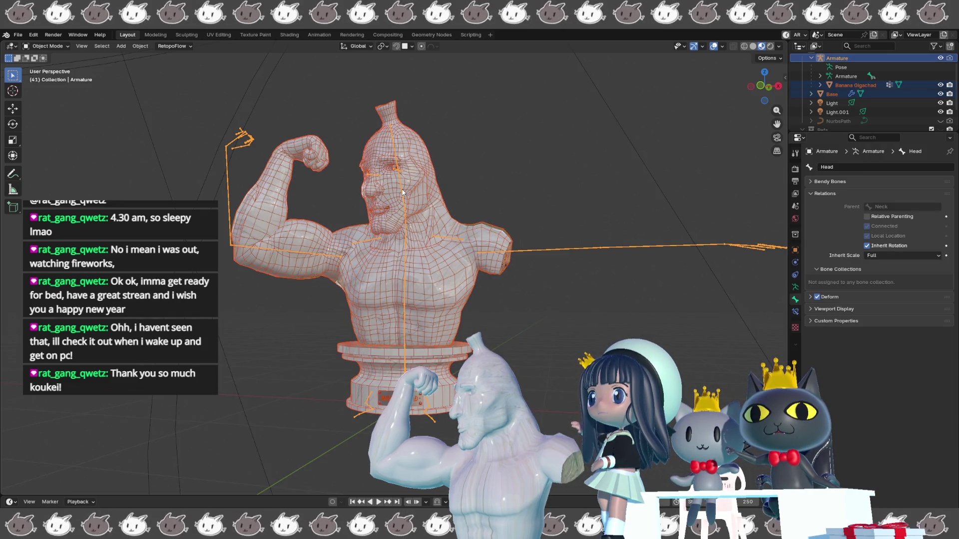
click(18, 34)
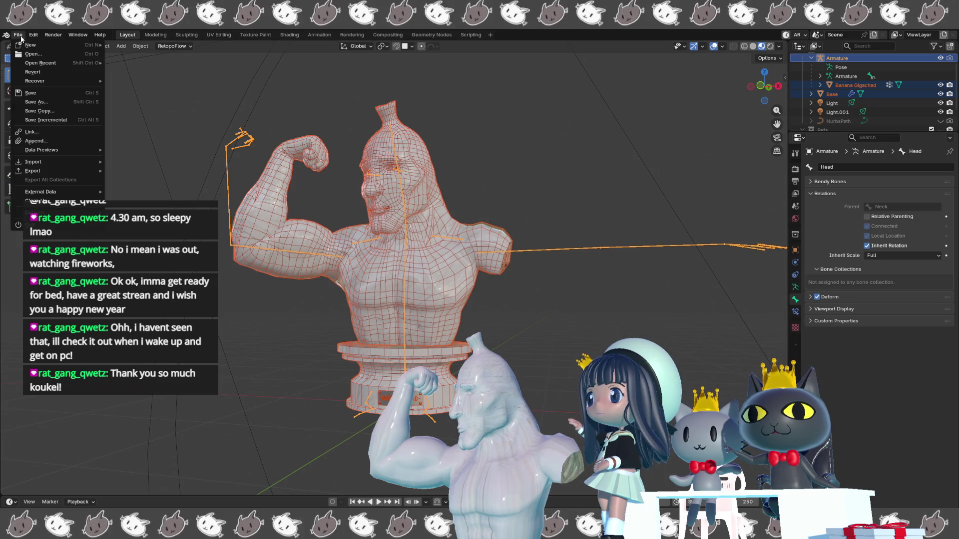
mouse_move(73, 169)
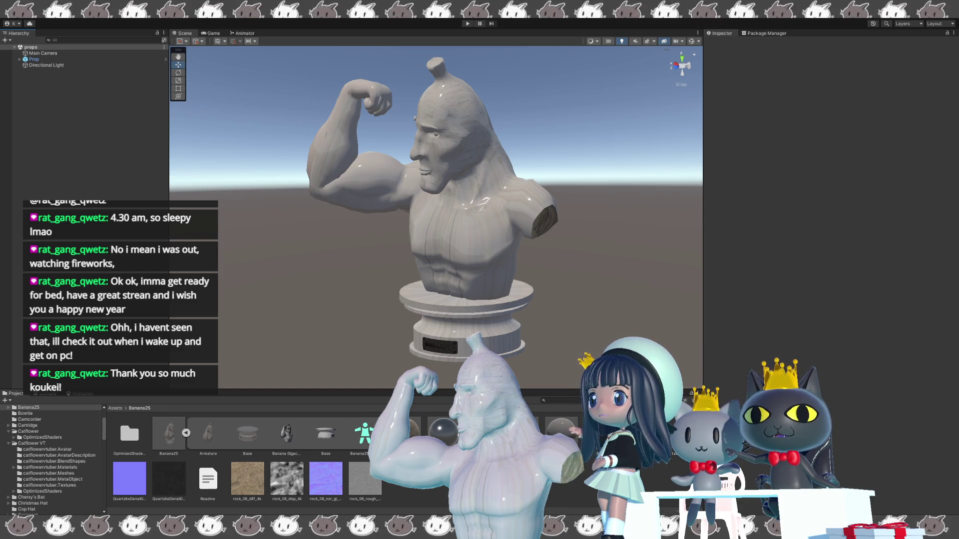
Step: Inspect the quartzite metalness texture's import settings, then orbit close to the bust's right side
click(169, 478)
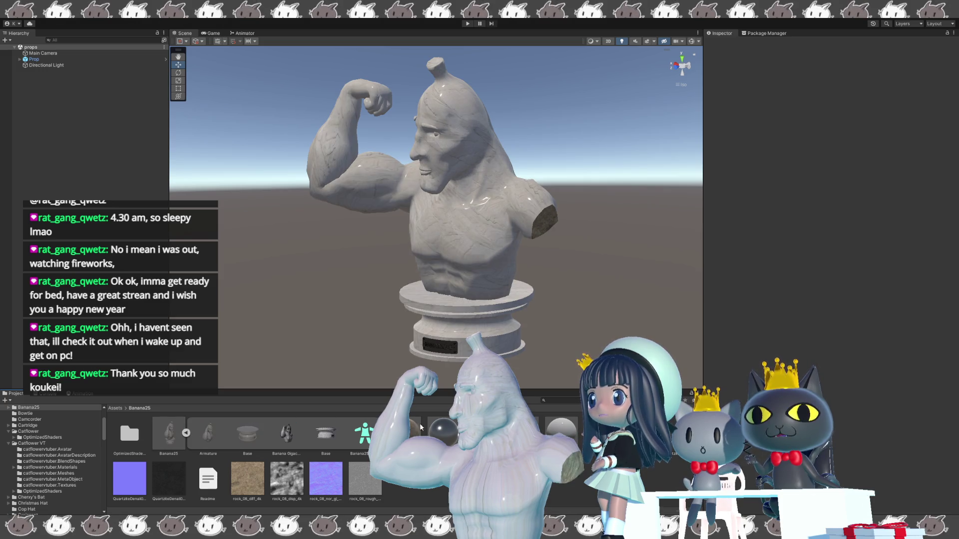
middle_drag(551, 356, 548, 341)
mouse_move(549, 341)
alt+mouse_down()
mouse_move(512, 276)
mouse_move(606, 322)
alt+mouse_up()
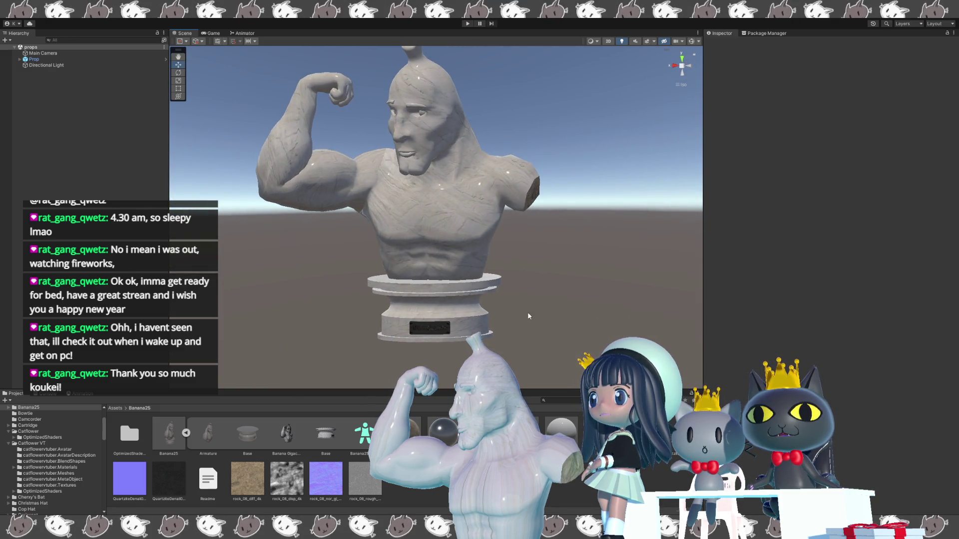
scroll(527, 315, up, 3)
alt+drag(552, 329, 501, 306)
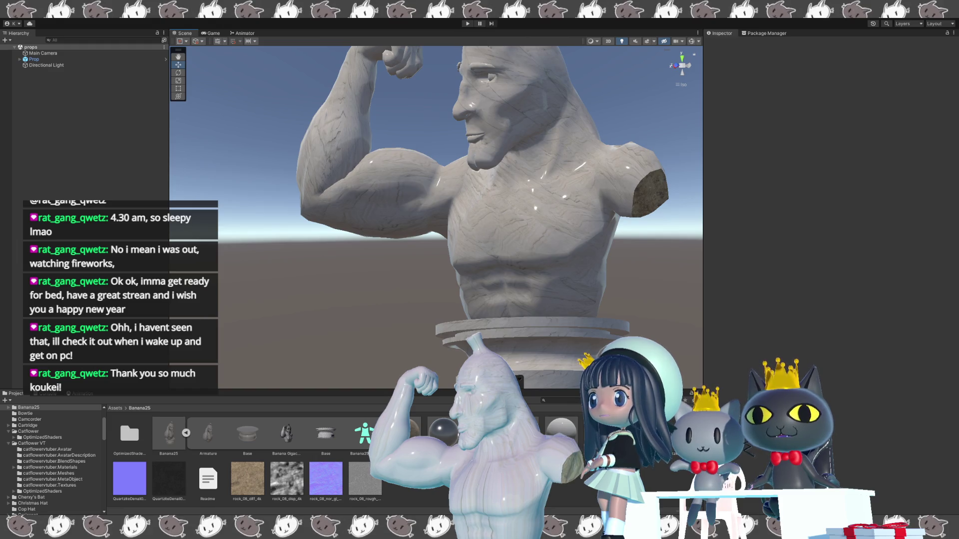
Step: Look over Material.001 and Material's shaders, select Prop, and bring up the bust's marble material
click(522, 432)
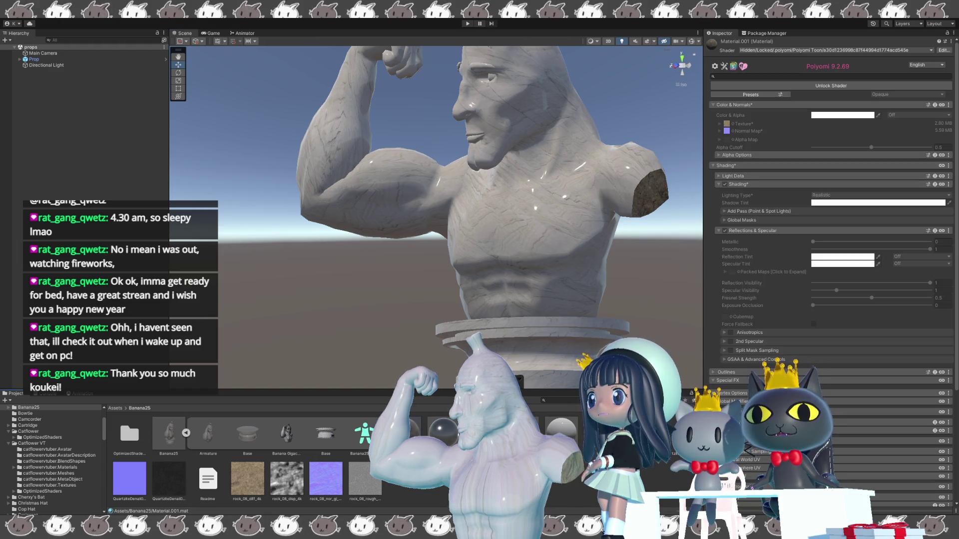
click(569, 424)
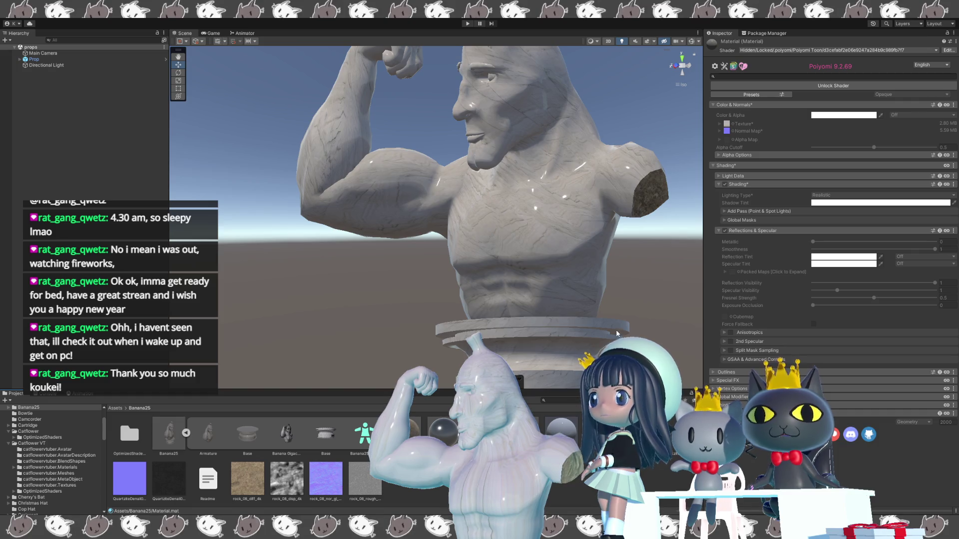
scroll(621, 320, down, 1)
scroll(629, 280, down, 2)
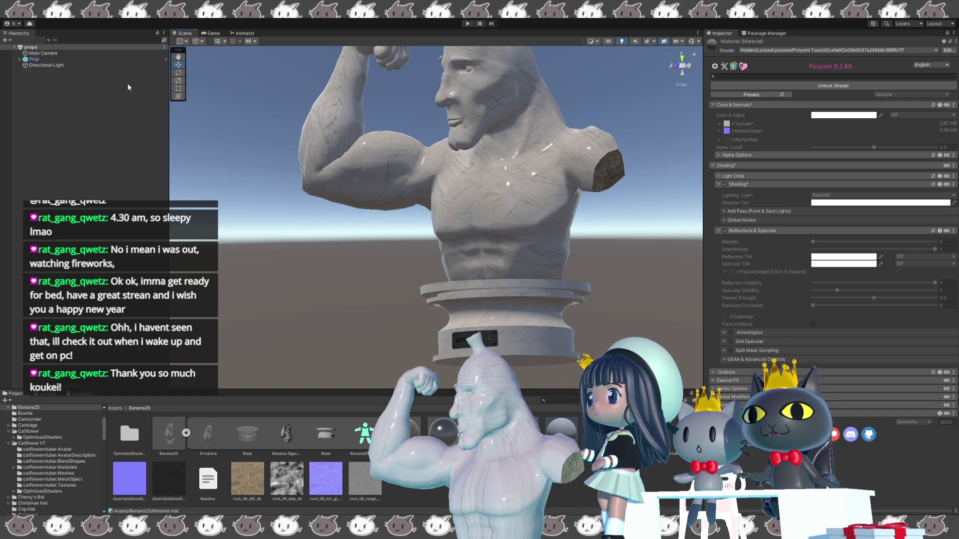
click(59, 59)
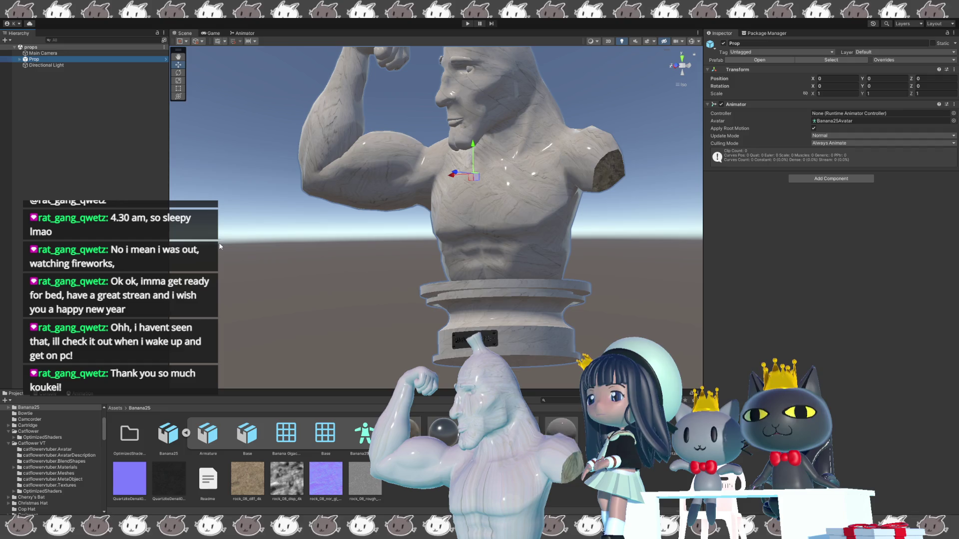
mouse_move(279, 169)
middle_down()
mouse_move(298, 176)
mouse_move(310, 217)
middle_up()
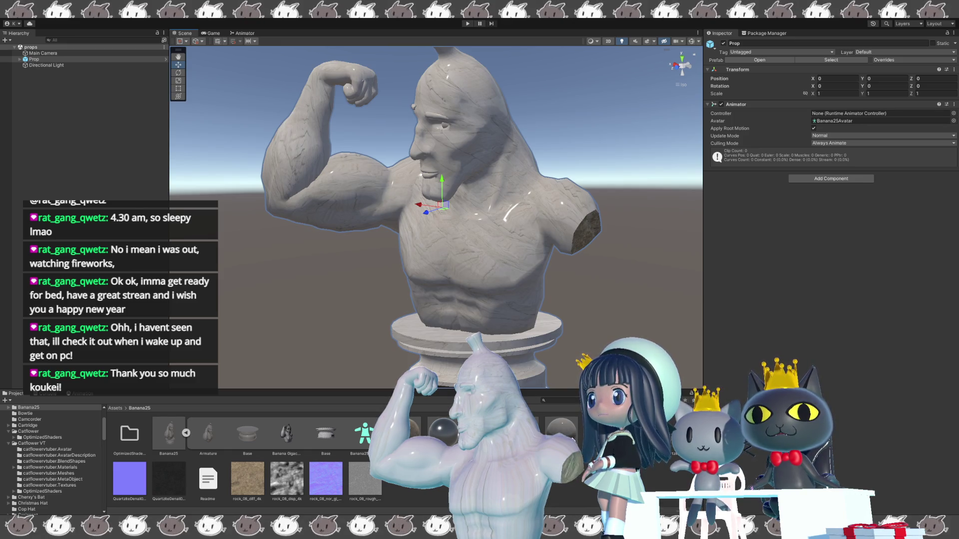
click(442, 433)
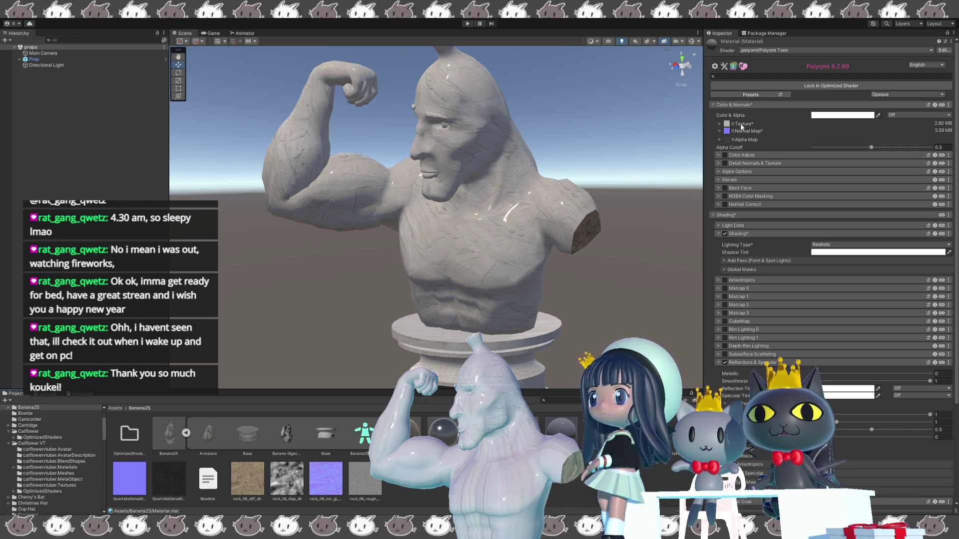
Step: Set the horizontal tiling of Material's marble texture to 1
click(741, 125)
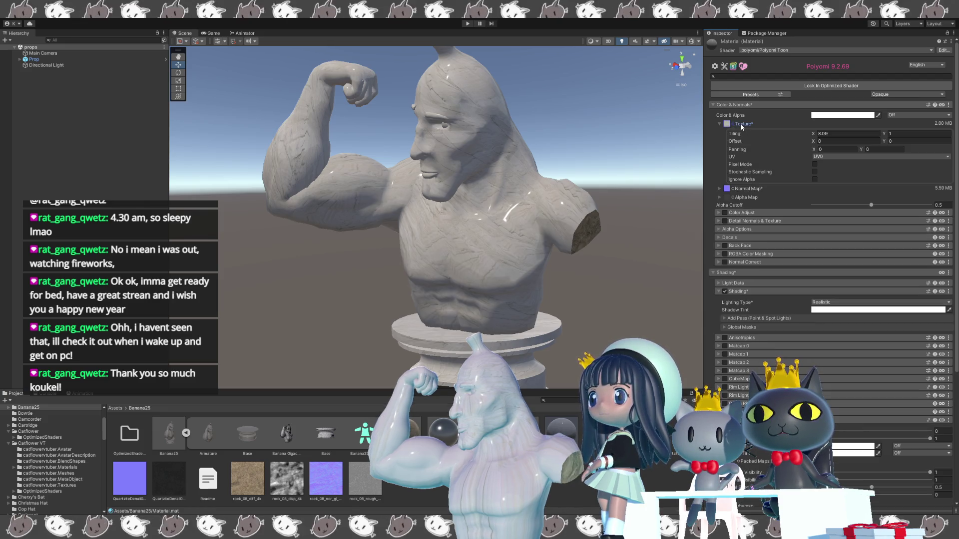
click(826, 135)
text(1)
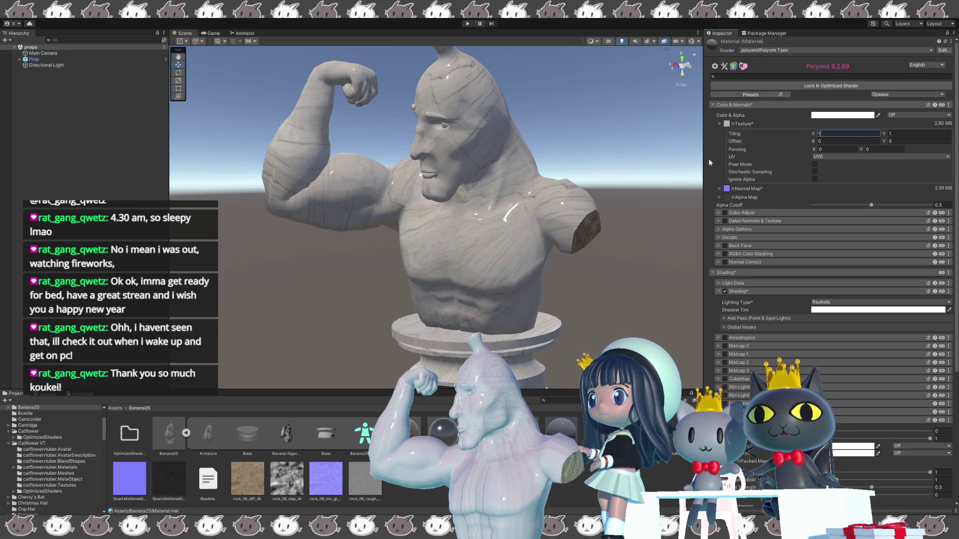
click(720, 188)
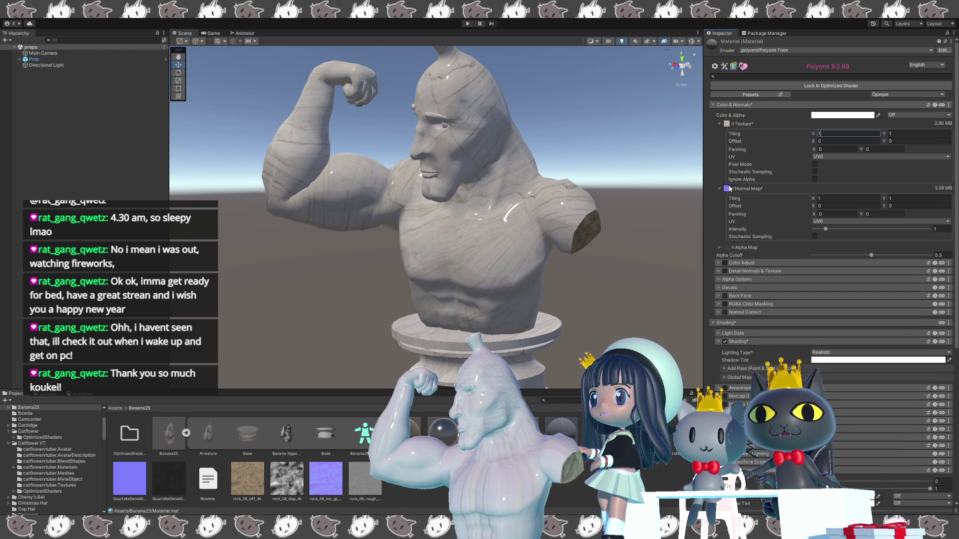
scroll(706, 281, down, 2)
scroll(704, 282, down, 6)
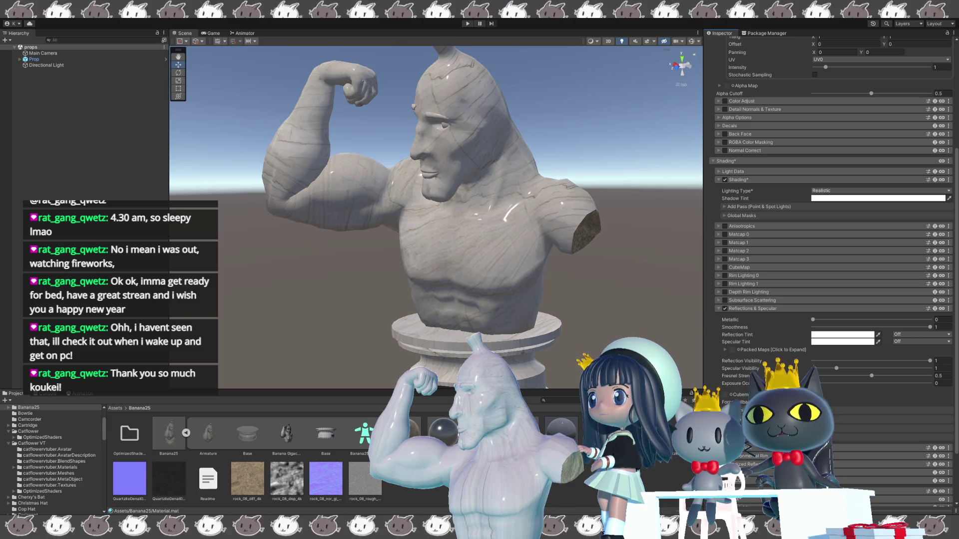
scroll(709, 125, down, 2)
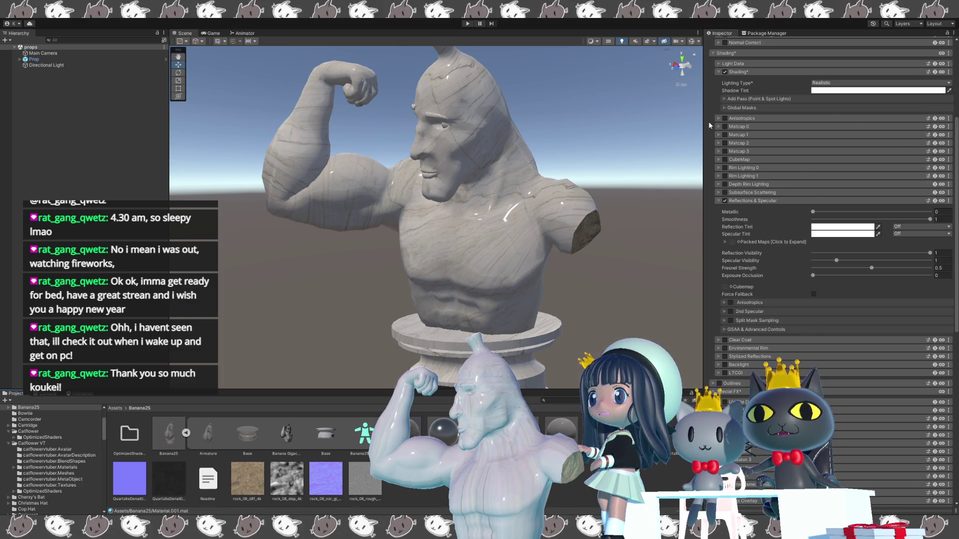
scroll(710, 125, up, 5)
Step: On Material.001, set tiling X/Y to 1 and reset offset and panning to 0
click(724, 125)
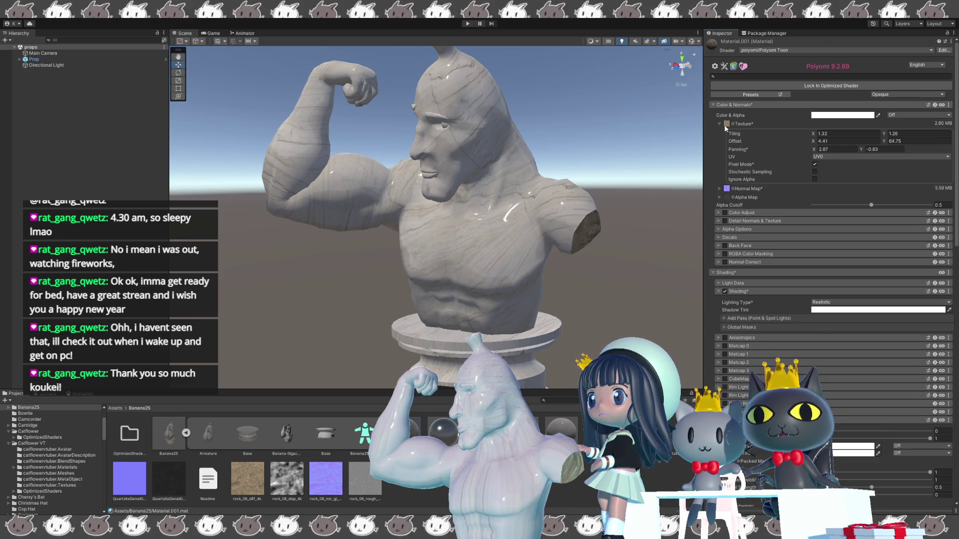
click(827, 132)
text(1)
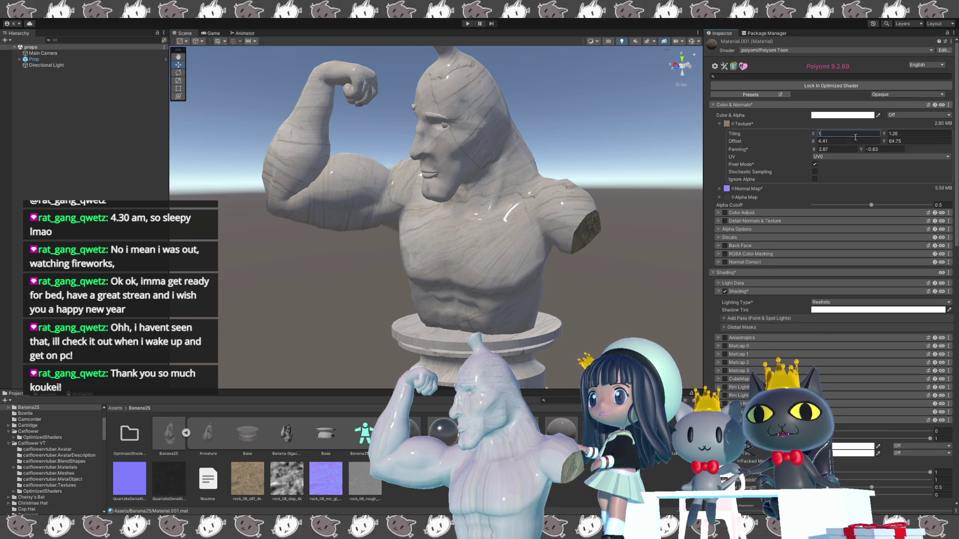
click(897, 133)
text(1)
click(850, 140)
text(0)
click(854, 148)
text(0)
click(880, 148)
key(Return)
click(757, 188)
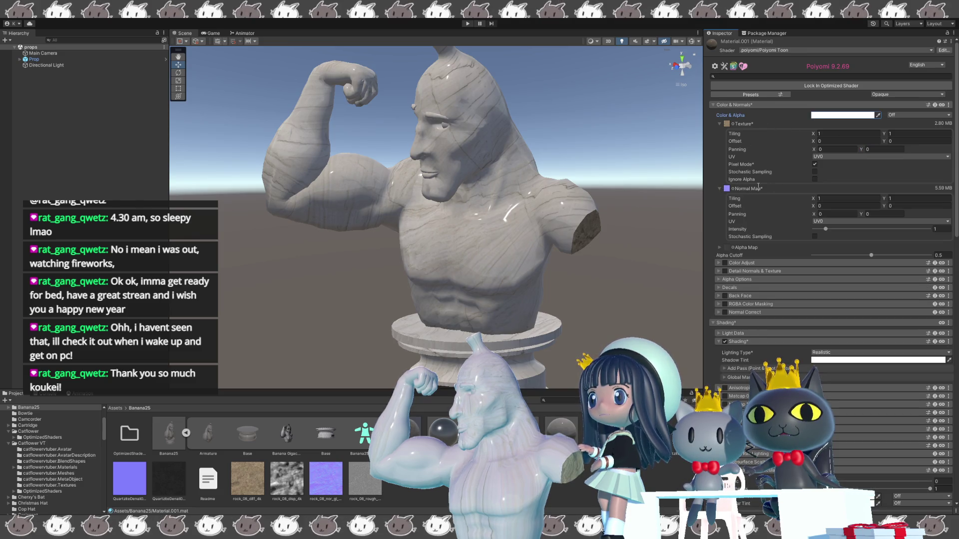
mouse_move(628, 273)
alt+mouse_down()
mouse_move(493, 190)
mouse_move(495, 212)
mouse_move(452, 252)
mouse_move(427, 260)
mouse_move(431, 271)
mouse_move(508, 248)
mouse_move(564, 147)
mouse_move(548, 169)
alt+mouse_up()
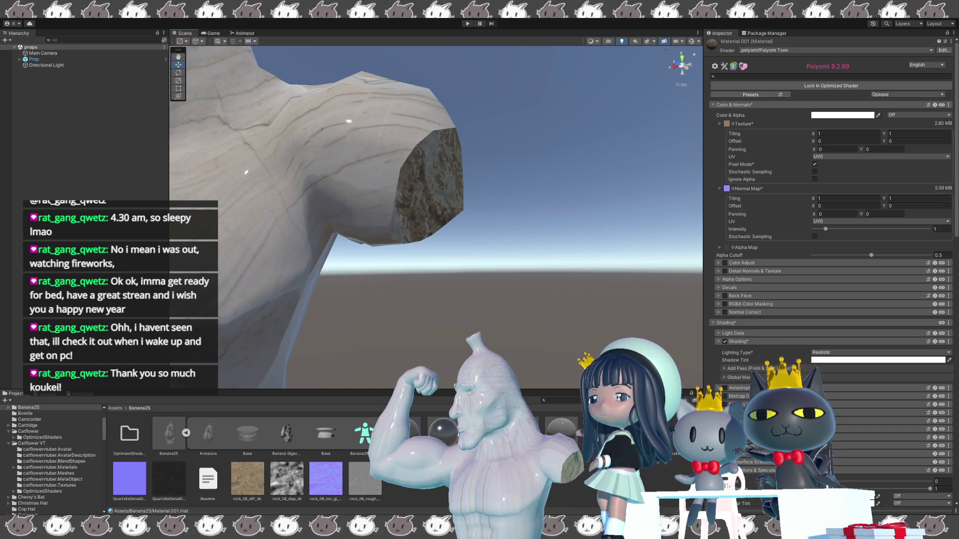
Step: Scroll the Inspector down toward Material.001's Reflections & Specular settings
scroll(815, 327, down, 9)
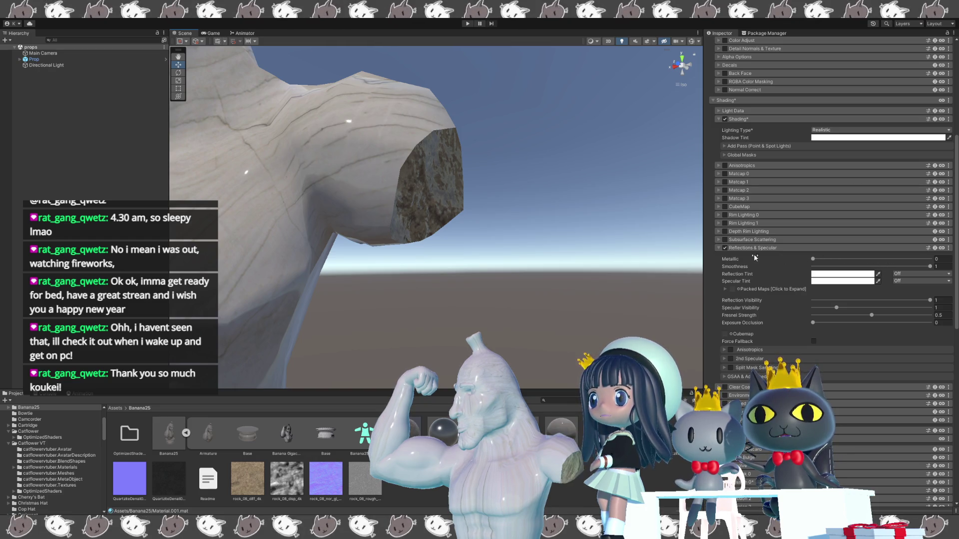
Step: Expand Packed Maps and toggle G Smoothness Map Inverted off and back on
click(721, 289)
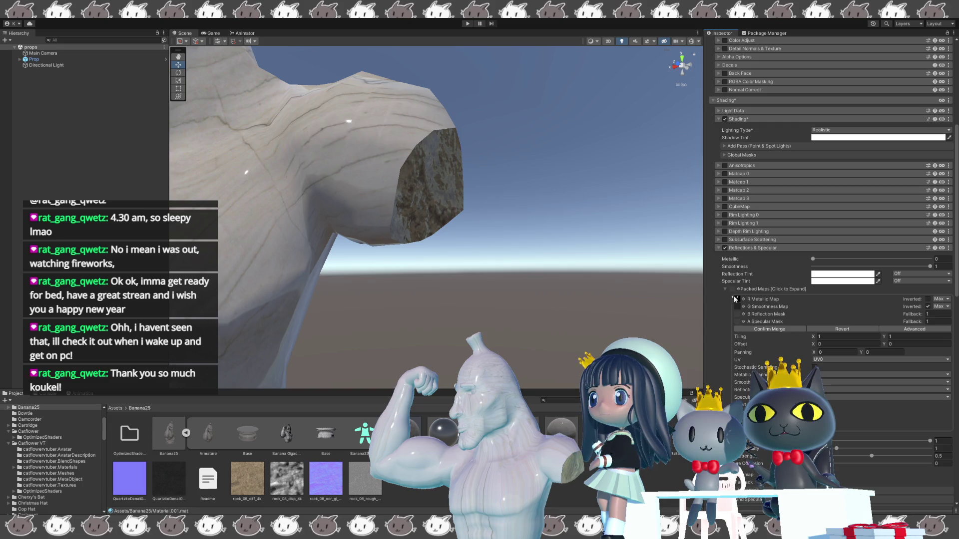
click(927, 307)
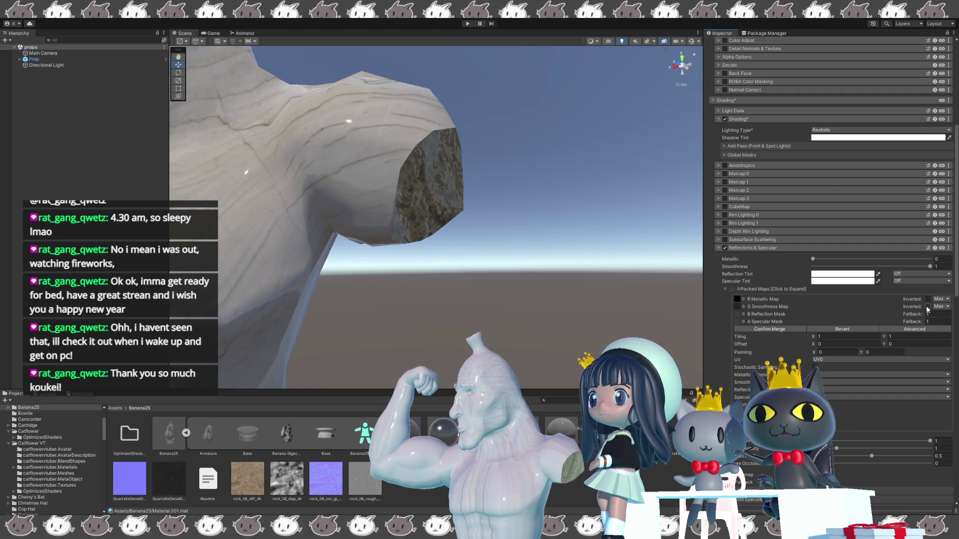
click(927, 307)
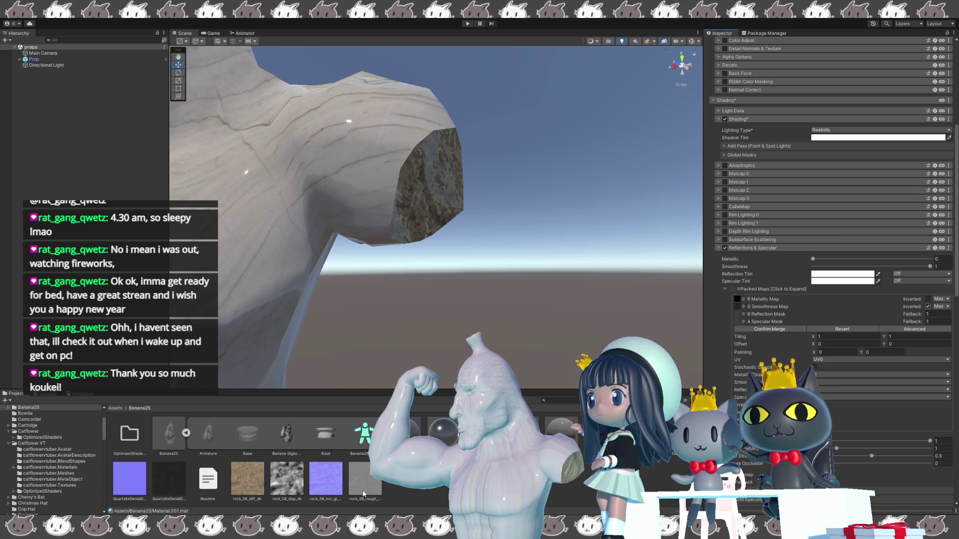
Step: Try rock_08_rough as the packed metallic map, then clear that slot
drag(364, 494, 738, 307)
click(737, 299)
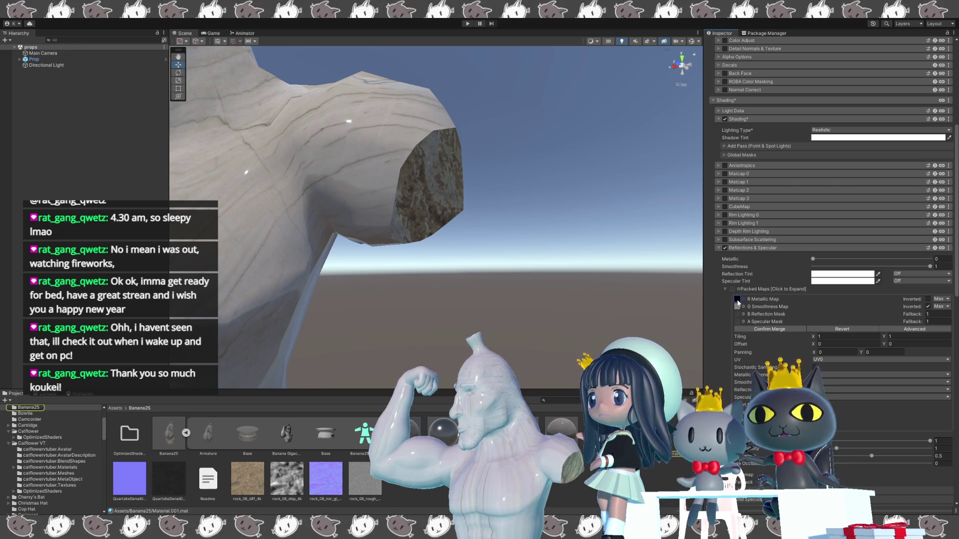
key(Delete)
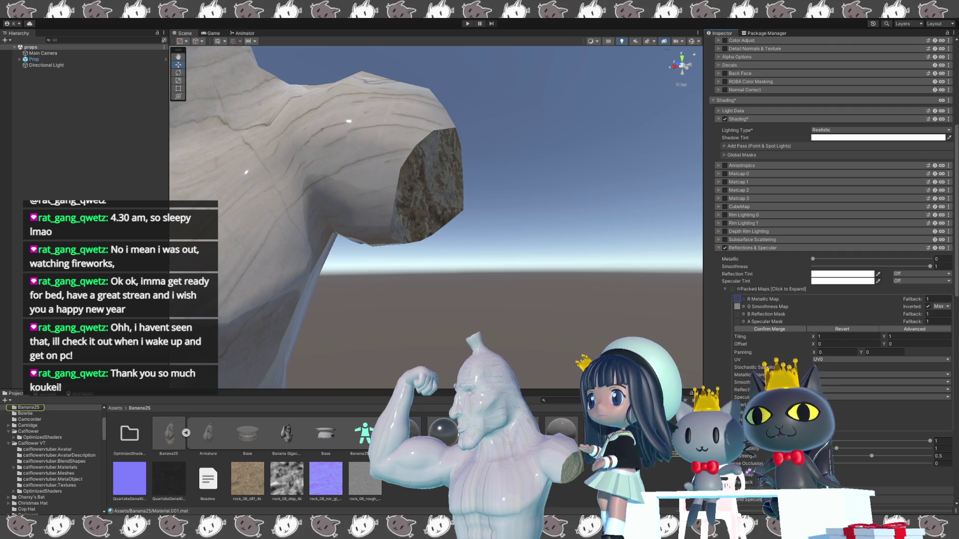
click(365, 479)
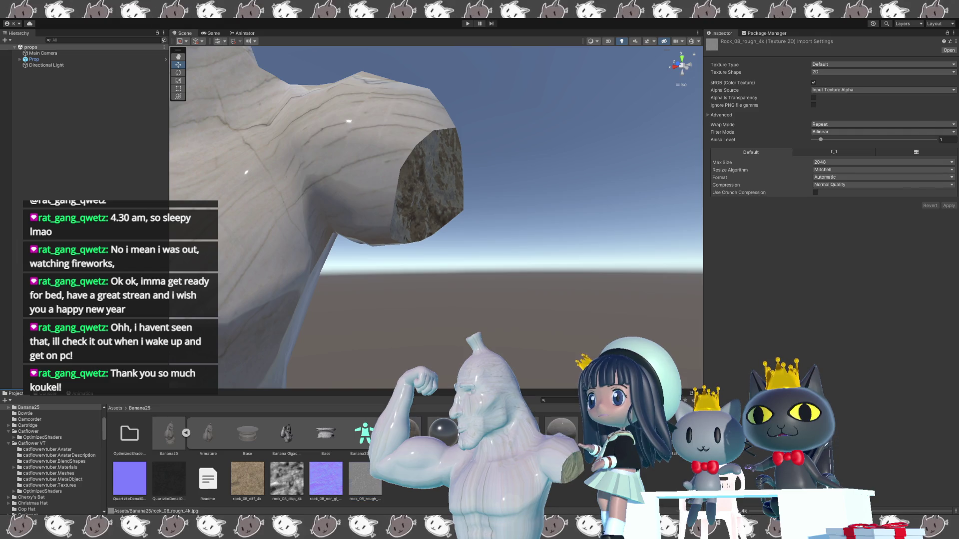
click(451, 428)
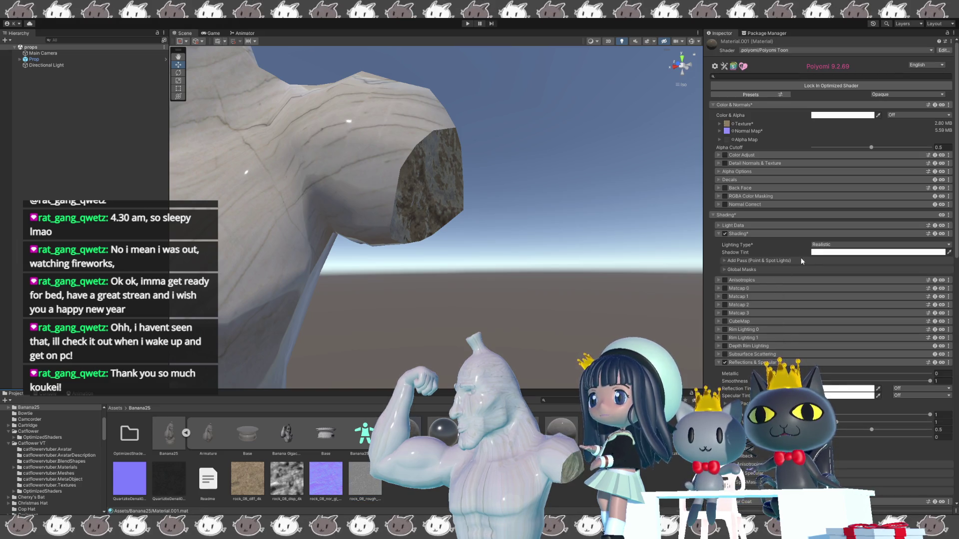
Step: Keep Realistic lighting after trying Flat, and lower Smoothness to 0.459
click(829, 290)
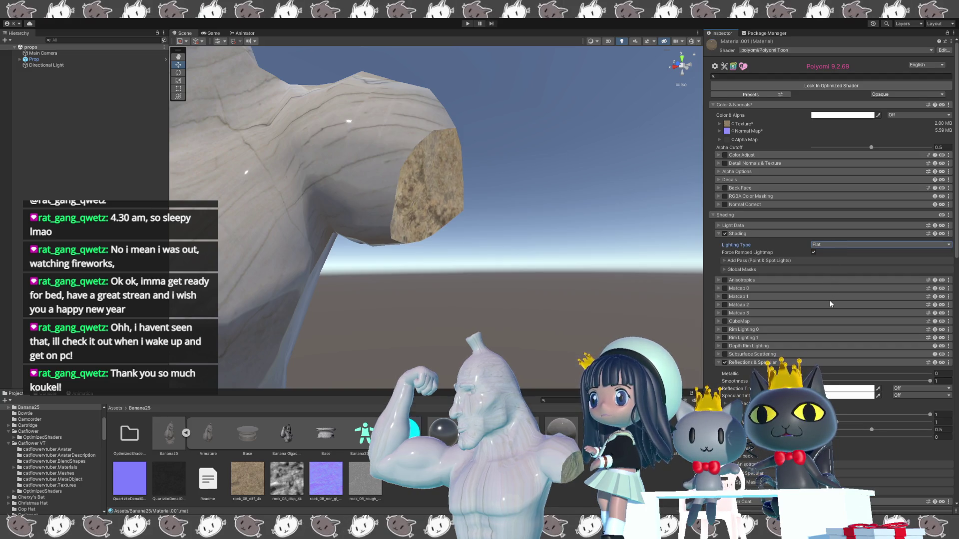
key(ctrl+z)
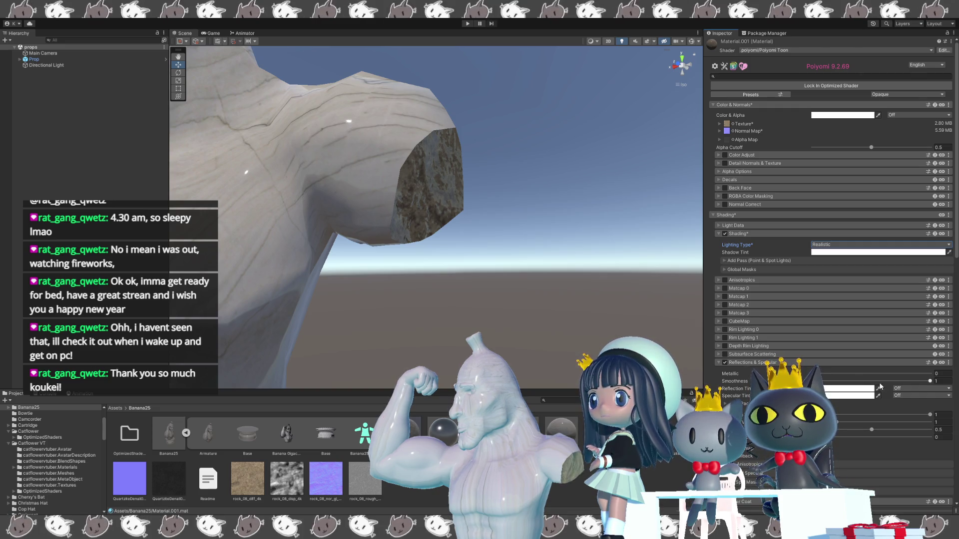
drag(930, 383, 866, 380)
scroll(847, 406, down, 1)
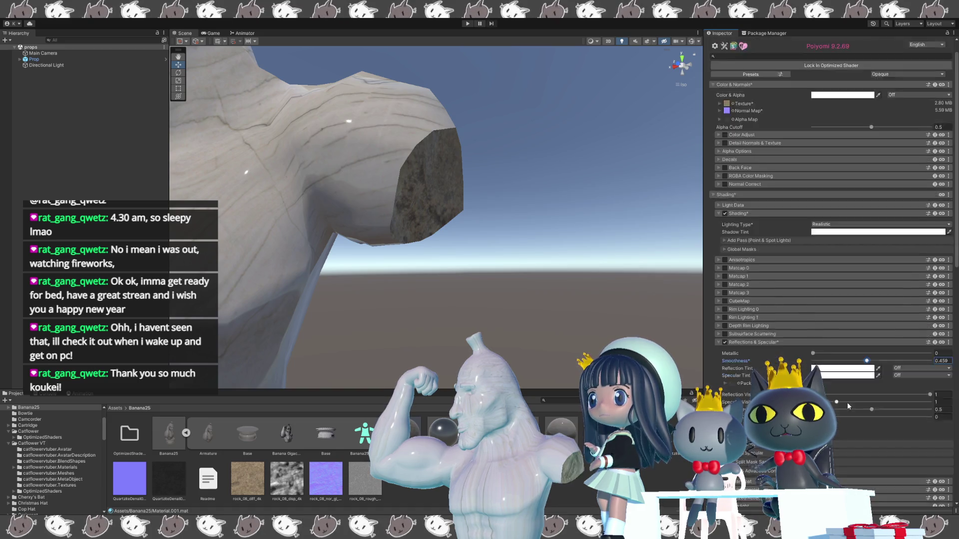
Step: Assign rock_08_rough as the material's packed maps texture
scroll(844, 400, down, 6)
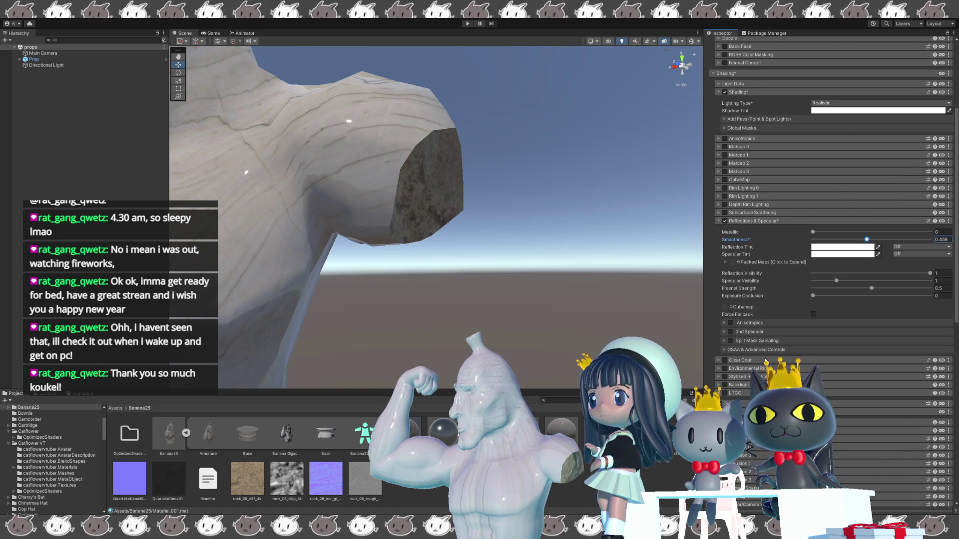
click(733, 262)
click(733, 261)
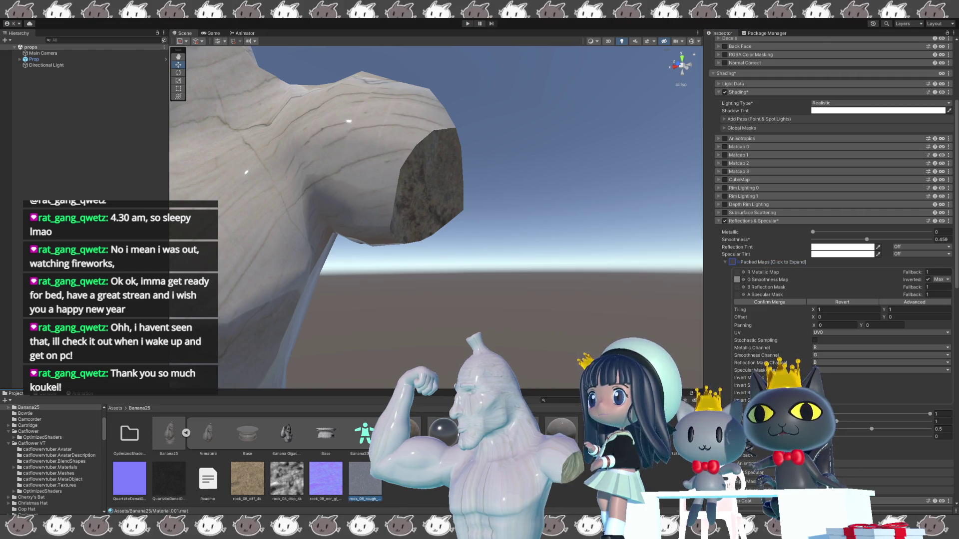
drag(366, 489, 733, 263)
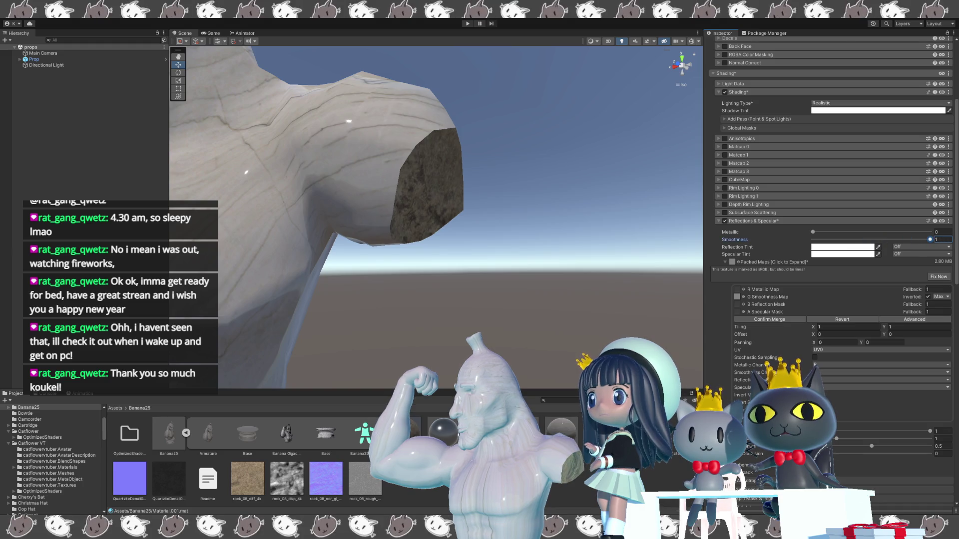
Step: Set Smoothness to 1 and fix the texture's sRGB warning
drag(866, 240, 934, 241)
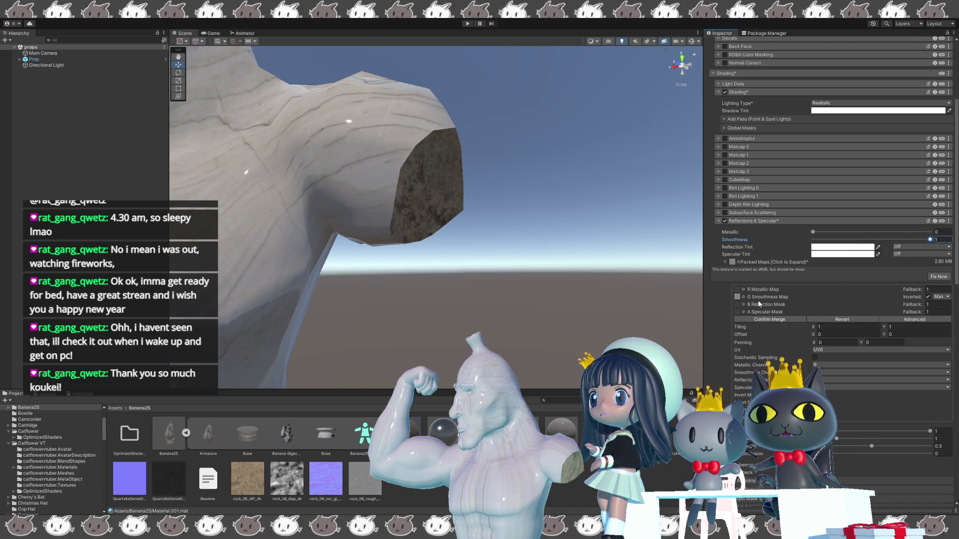
click(935, 277)
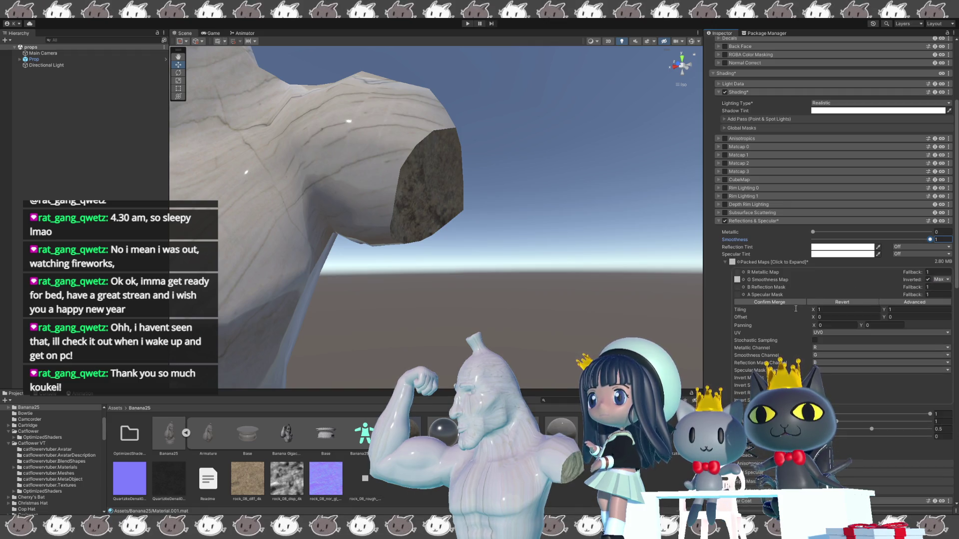
mouse_move(674, 282)
alt+mouse_down()
mouse_move(704, 279)
mouse_move(742, 294)
alt+mouse_up()
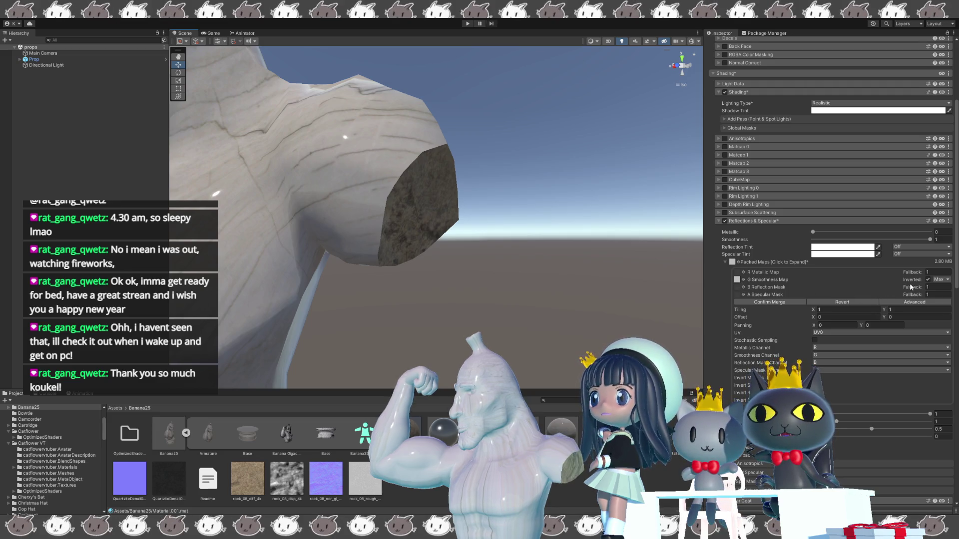
mouse_move(499, 274)
alt+mouse_down()
mouse_move(395, 275)
mouse_move(643, 306)
alt+mouse_up()
scroll(718, 250, up, 5)
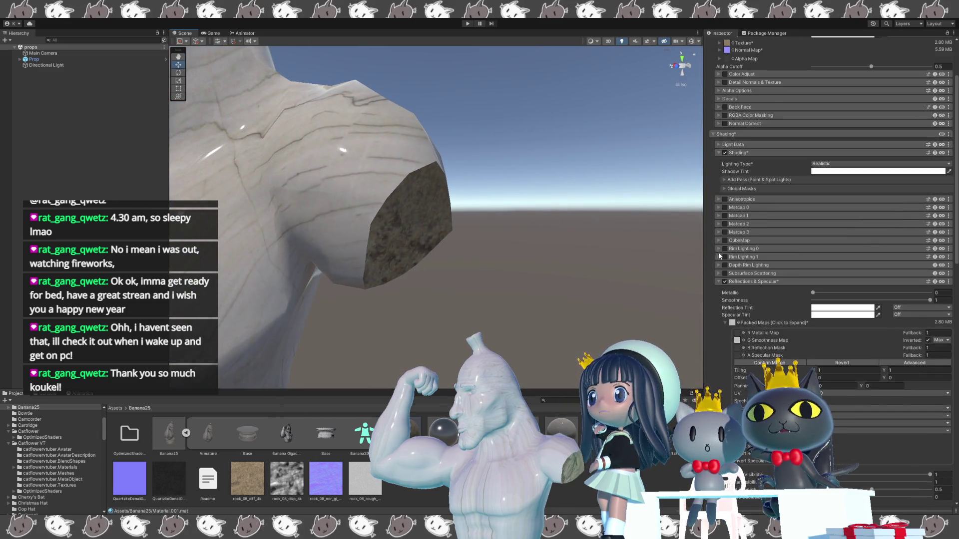
click(720, 129)
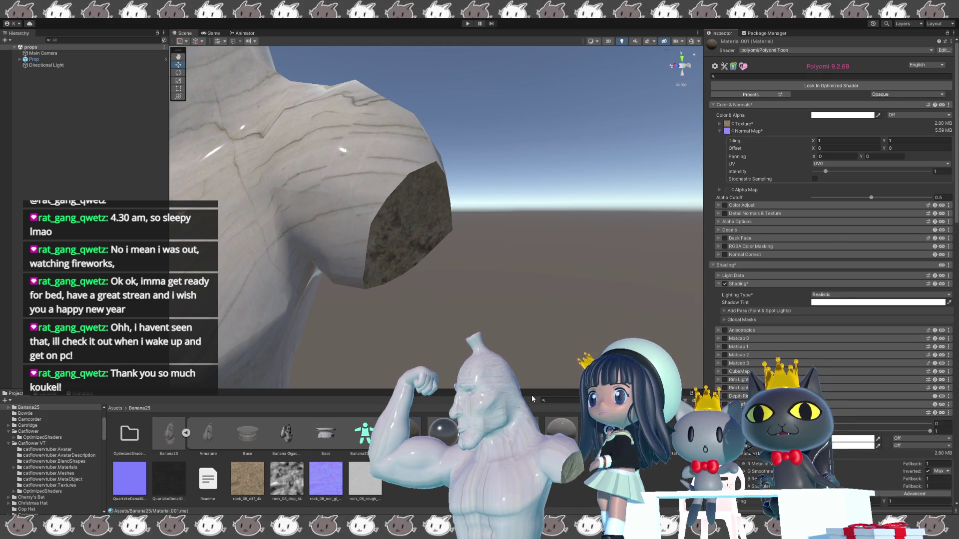
mouse_move(325, 480)
mouse_down()
mouse_move(528, 383)
mouse_move(707, 192)
mouse_move(725, 135)
mouse_up()
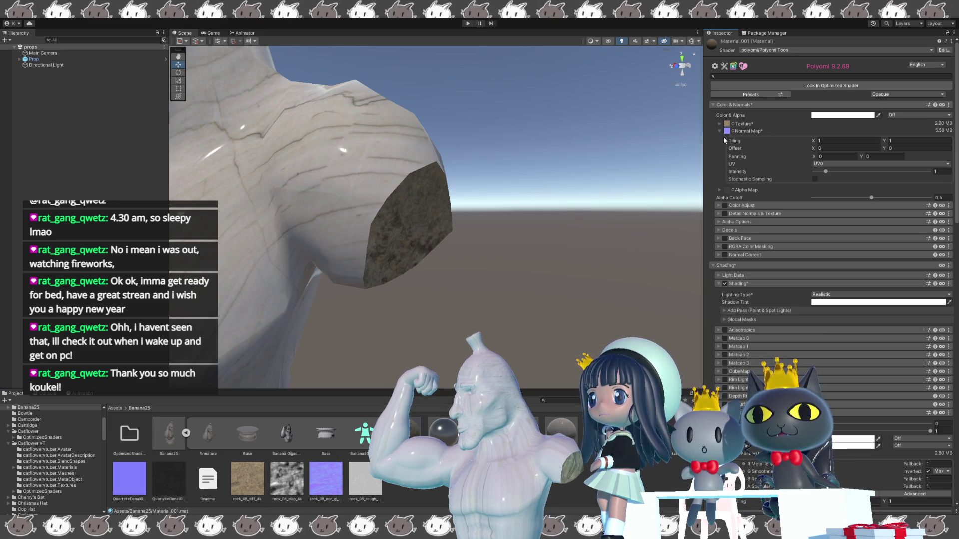
mouse_move(624, 243)
alt+mouse_down()
mouse_move(585, 229)
mouse_move(544, 145)
mouse_move(373, 229)
mouse_move(336, 217)
mouse_move(494, 216)
alt+mouse_up()
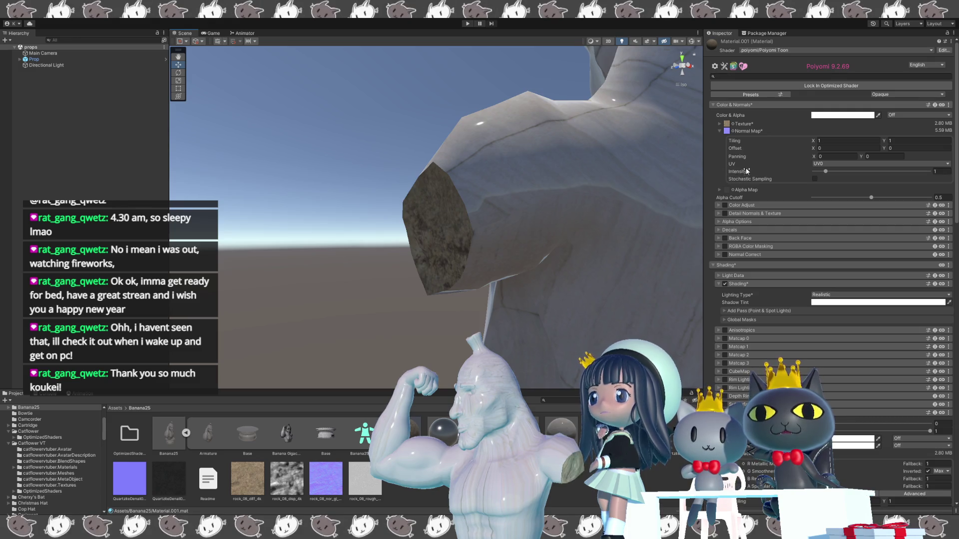
click(793, 76)
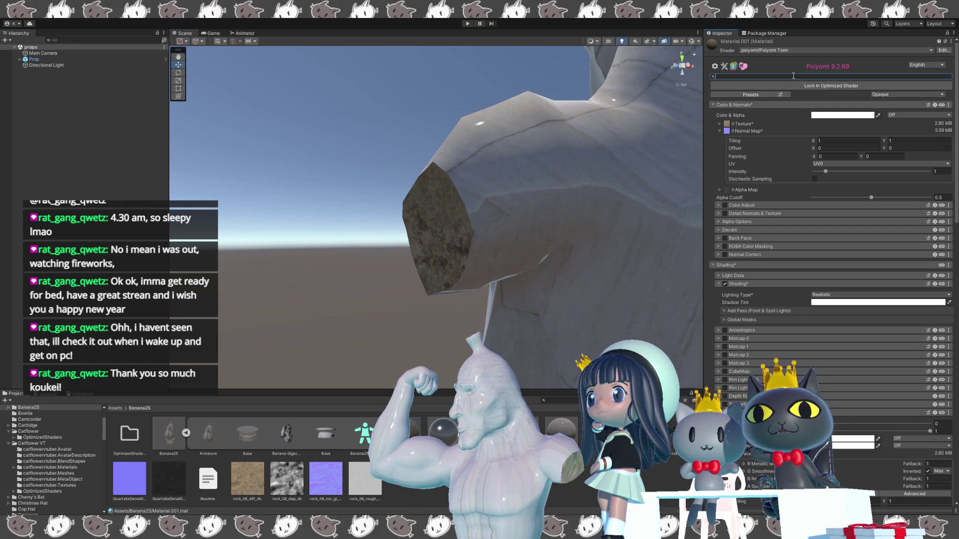
text(pa)
Step: Search the Poiyomi properties for parallax and enable Internal Parallax
text(r)
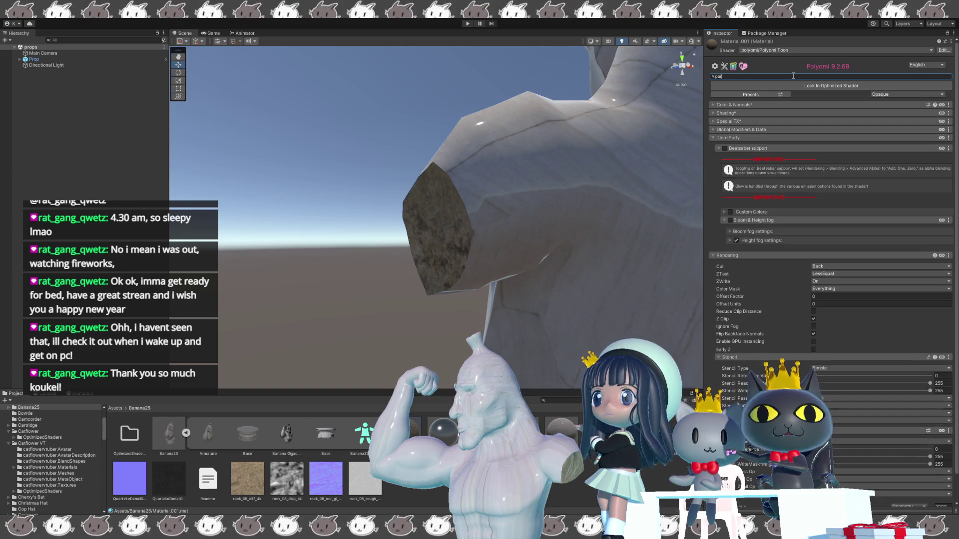
text(alla)
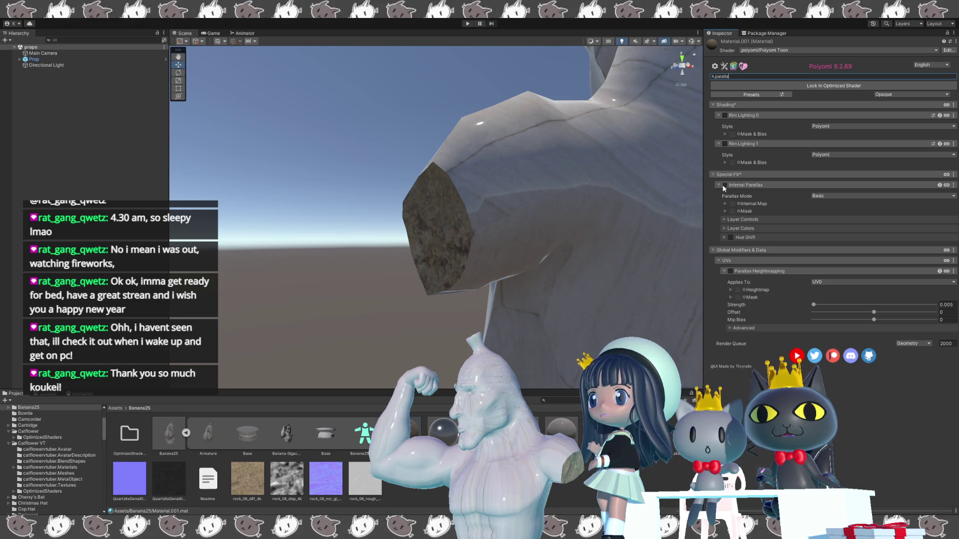
click(724, 185)
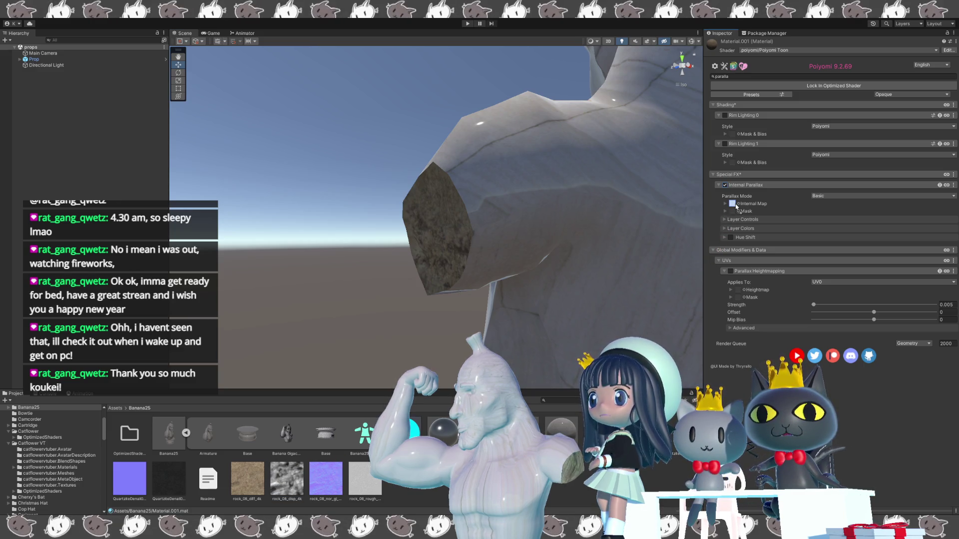
Step: Use rock_08_disp_4k as the Internal Map and set Parallax Mode to HeightMap
drag(287, 479, 735, 203)
key(alt)
alt+drag(504, 279, 494, 278)
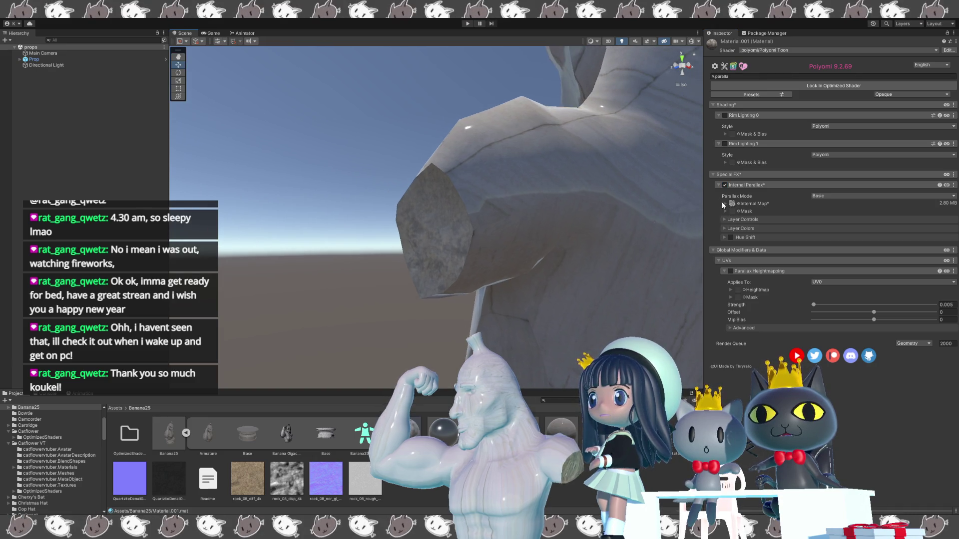
click(725, 203)
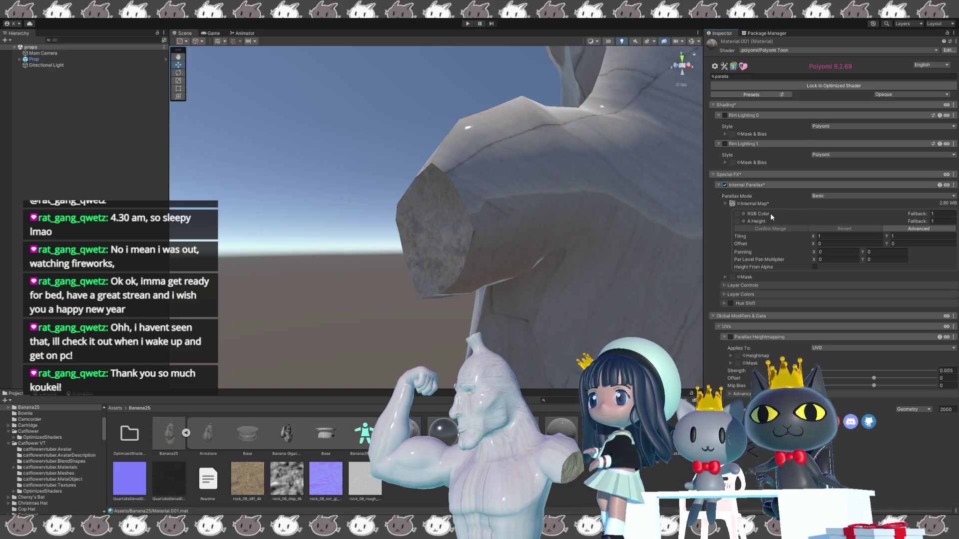
mouse_move(530, 260)
alt+mouse_down()
mouse_move(514, 265)
mouse_move(546, 283)
alt+mouse_up()
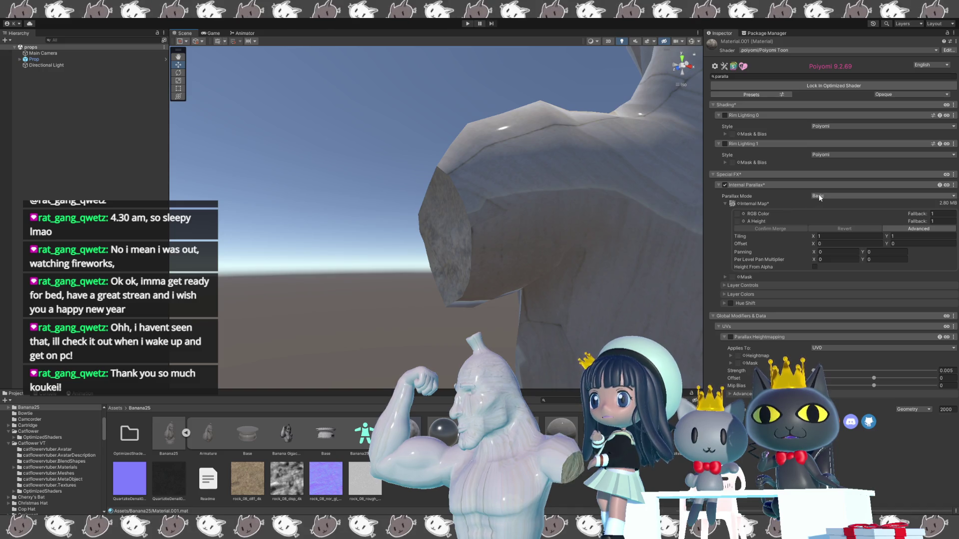
click(820, 211)
mouse_move(685, 253)
alt+mouse_down()
mouse_move(594, 229)
mouse_move(539, 276)
mouse_move(619, 259)
alt+mouse_up()
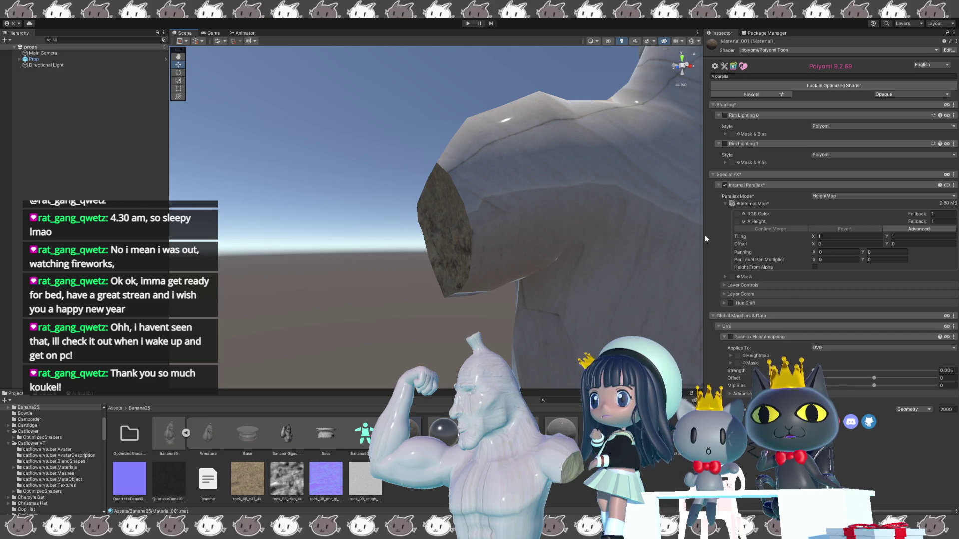
Step: Assign rock_08_disp_4k to the A Height slot, re-dropping it after clearing
click(815, 268)
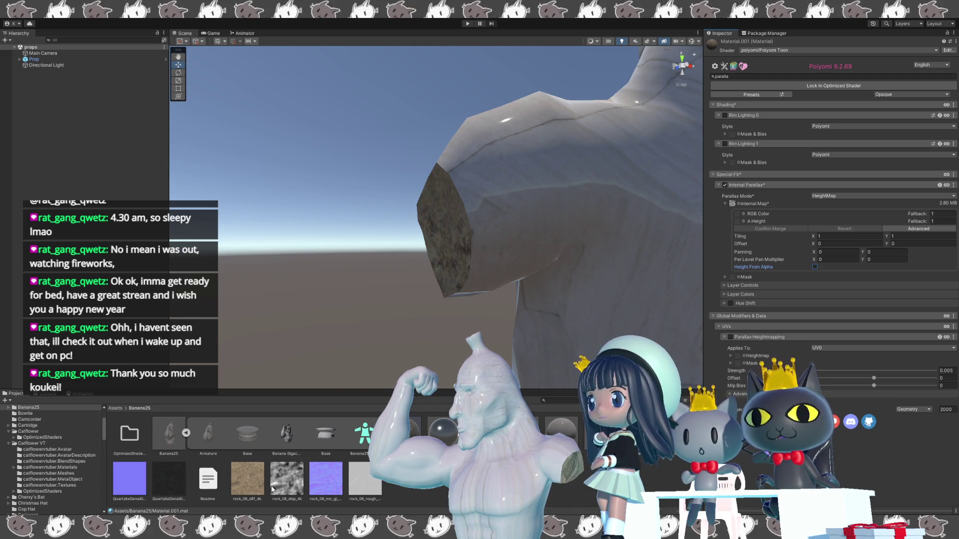
click(280, 488)
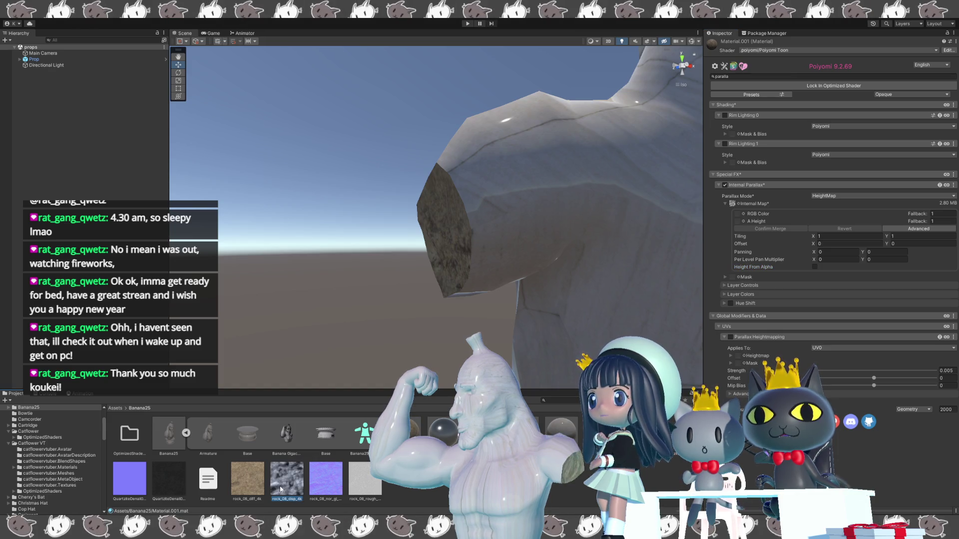
drag(279, 488, 738, 223)
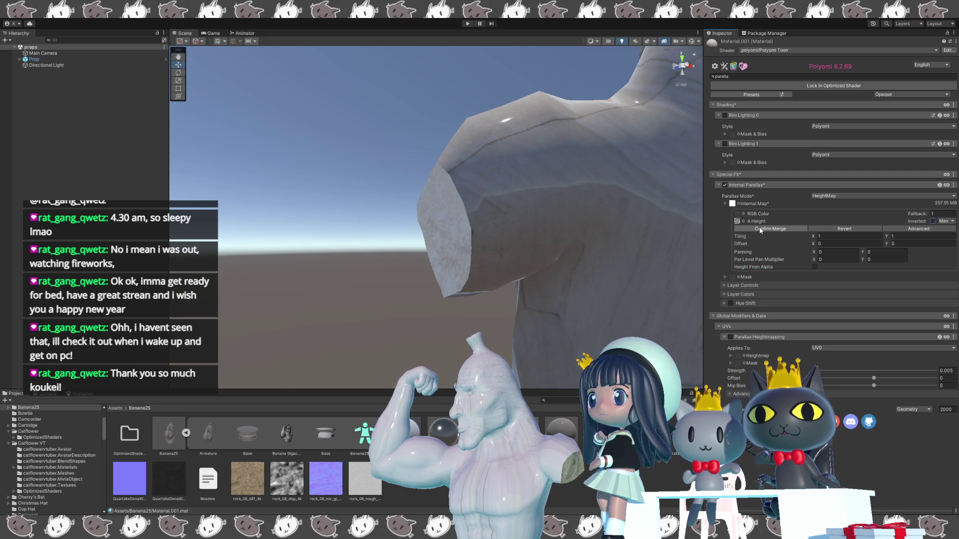
click(738, 222)
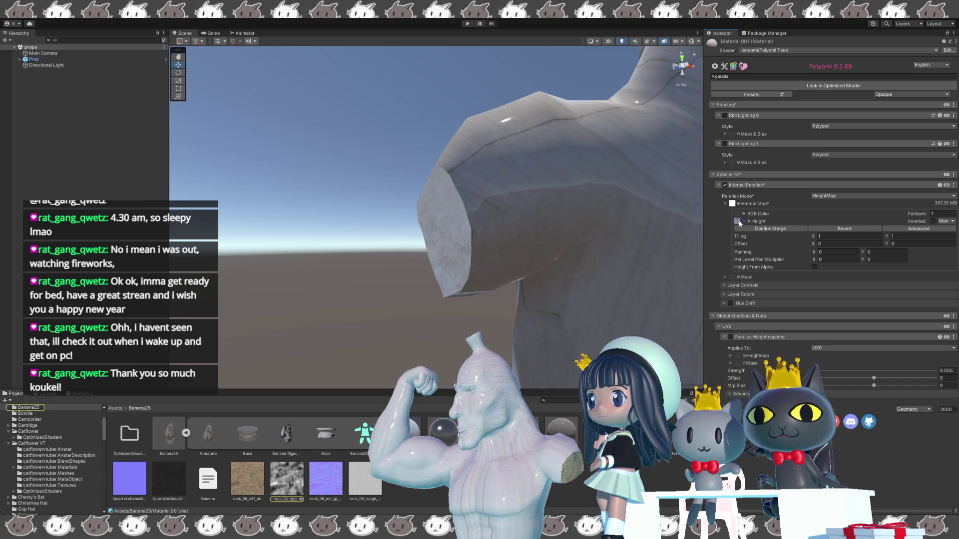
key(Delete)
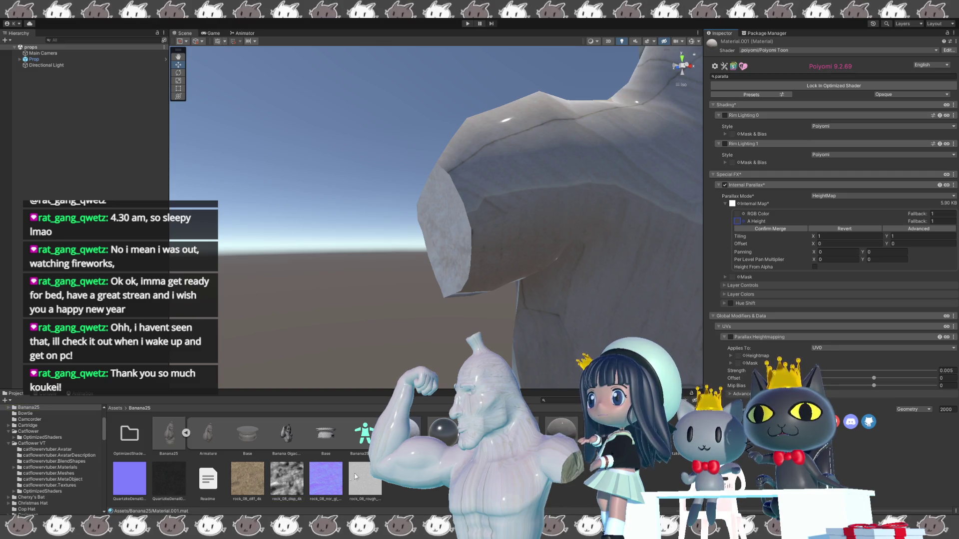
drag(305, 467, 737, 222)
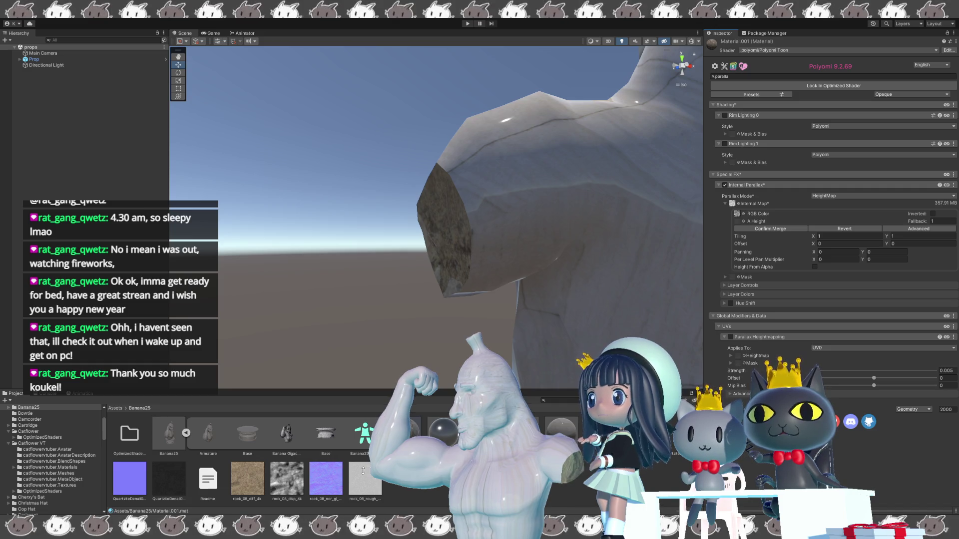
mouse_move(500, 279)
alt+mouse_down()
mouse_move(580, 276)
mouse_move(649, 212)
alt+mouse_up()
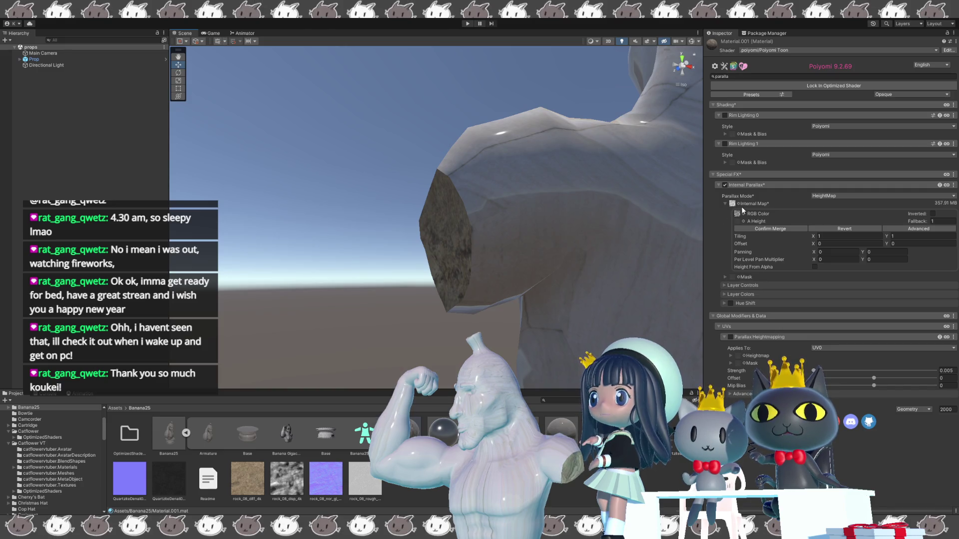
Step: Raise Parallax Internal Iterations to 23 under Layer Controls and edit Max Depth
click(725, 284)
drag(821, 294, 864, 294)
click(814, 309)
Step: Test Max Depth, Min Depth near -2.34 and 7 iterations, then disable Internal Parallax
drag(813, 310, 883, 301)
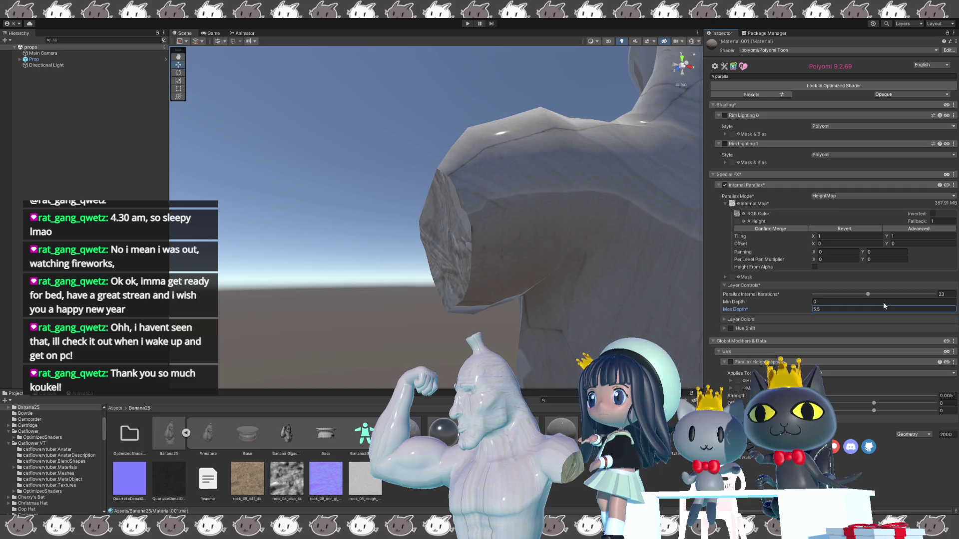
drag(811, 300, 780, 301)
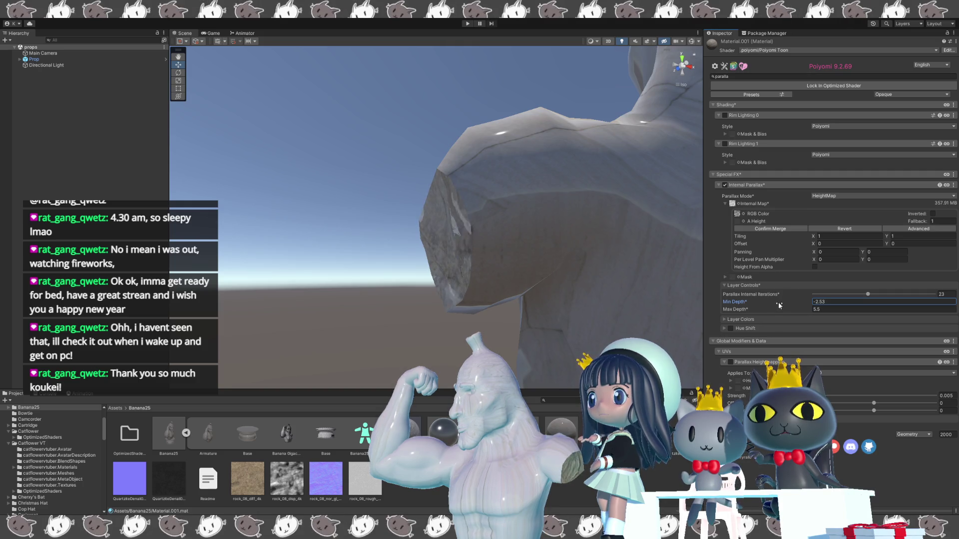
mouse_move(579, 250)
right_down()
mouse_move(555, 253)
mouse_move(508, 326)
right_up()
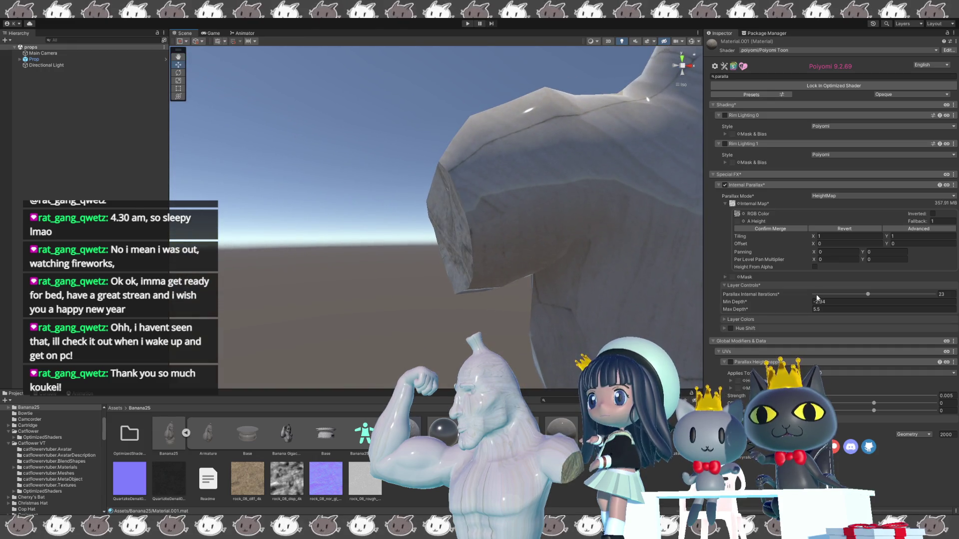
drag(869, 296, 828, 299)
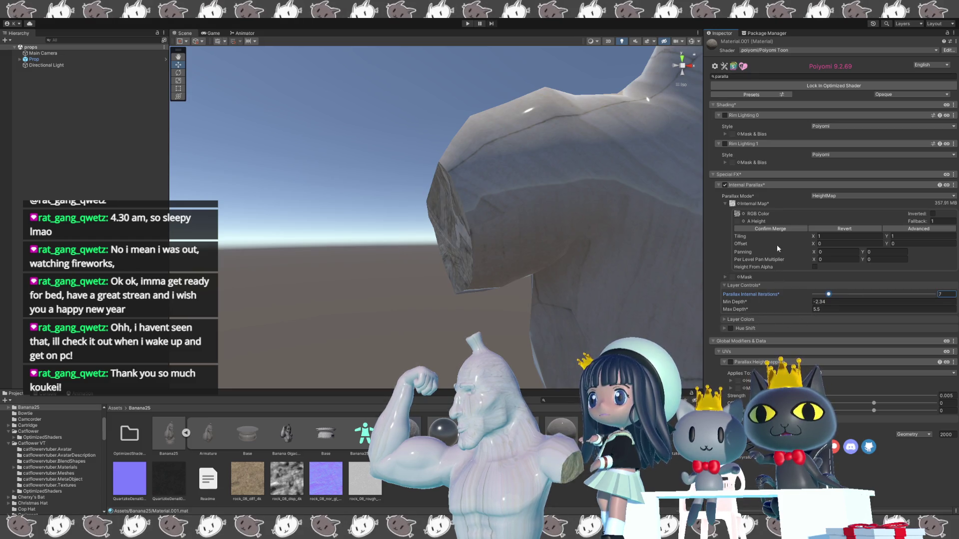
click(724, 185)
mouse_move(606, 245)
right_down()
mouse_move(453, 177)
mouse_move(509, 188)
mouse_move(556, 263)
mouse_move(584, 257)
mouse_move(342, 275)
mouse_move(299, 259)
right_up()
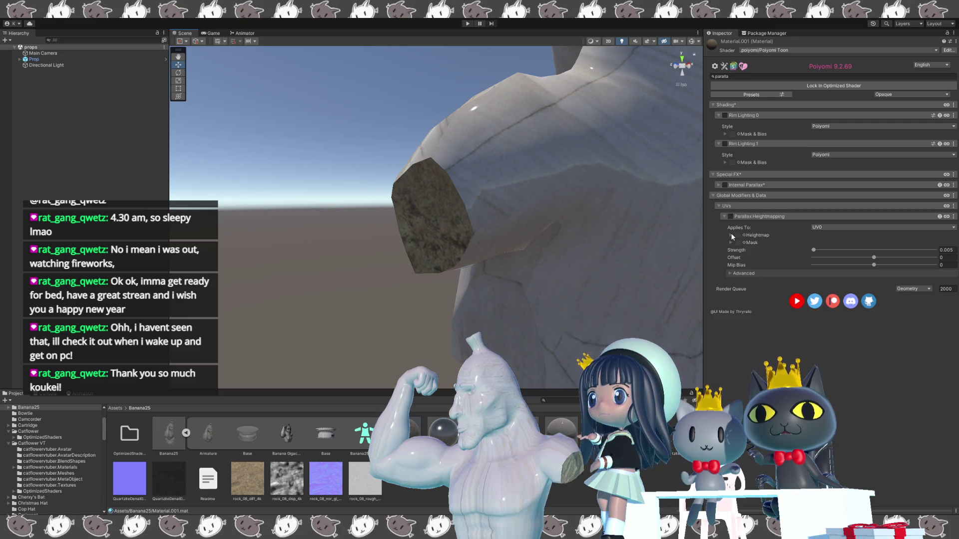
Step: Enable Parallax Heightmapping with rock_08_disp_4k as its heightmap, fixed to linear
click(730, 216)
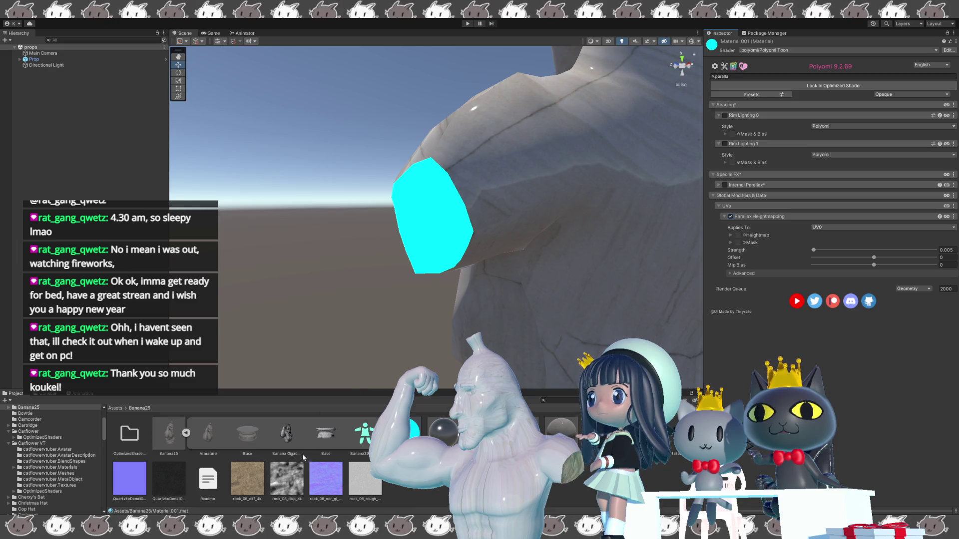
alt+drag(304, 349, 324, 380)
drag(283, 482, 699, 281)
drag(739, 237, 740, 238)
alt+drag(649, 272, 673, 290)
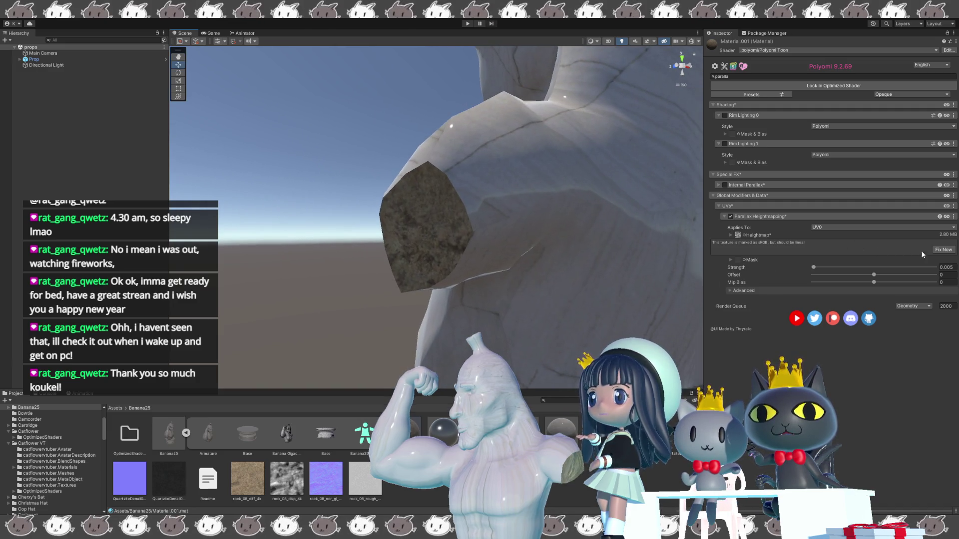
click(944, 249)
mouse_move(549, 214)
alt+mouse_down()
mouse_move(558, 216)
mouse_move(523, 303)
mouse_move(551, 290)
mouse_move(525, 276)
mouse_move(541, 275)
alt+mouse_up()
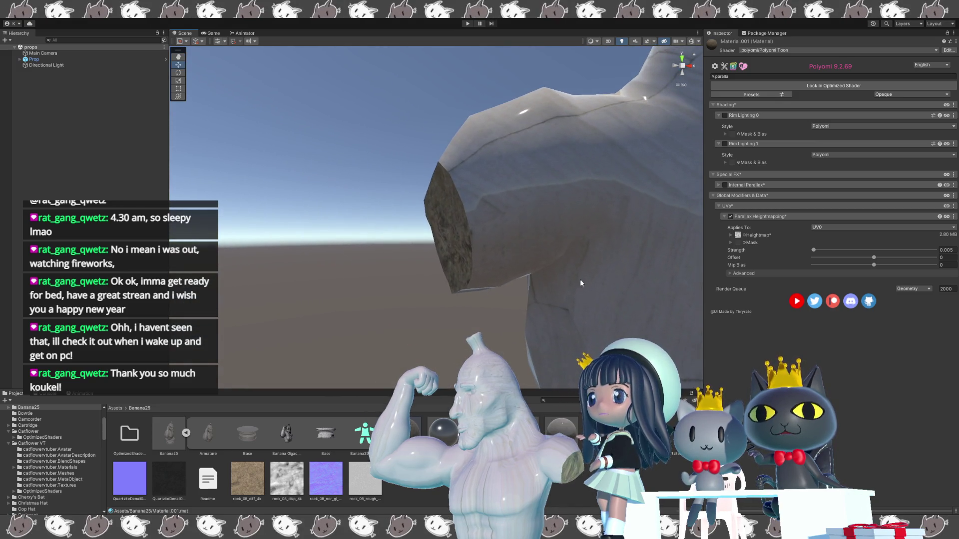
Step: Tune the heightmapping strength, trying 0.036 before settling on 0.008
click(731, 235)
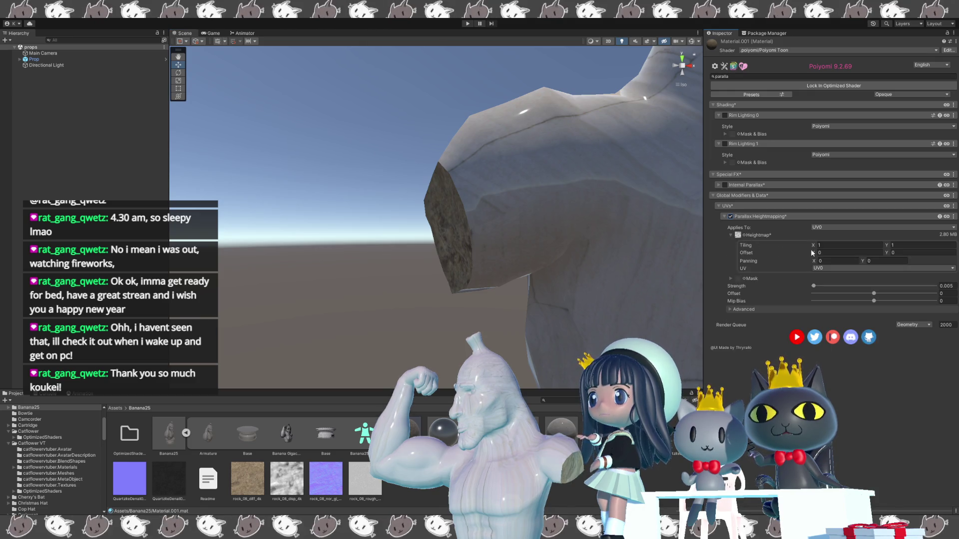
drag(813, 286, 817, 288)
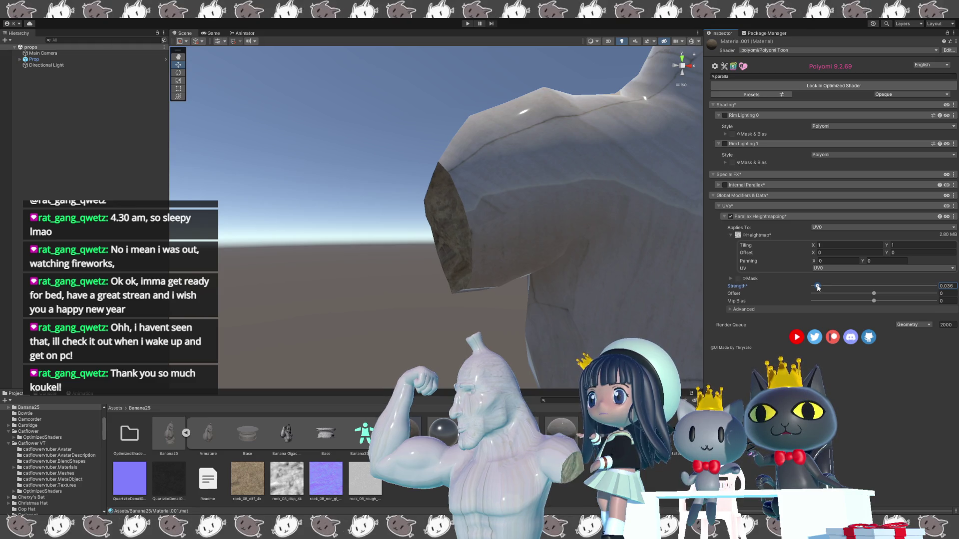
mouse_move(649, 285)
alt+mouse_down()
mouse_move(696, 285)
mouse_move(658, 331)
mouse_move(604, 301)
mouse_move(525, 279)
alt+mouse_up()
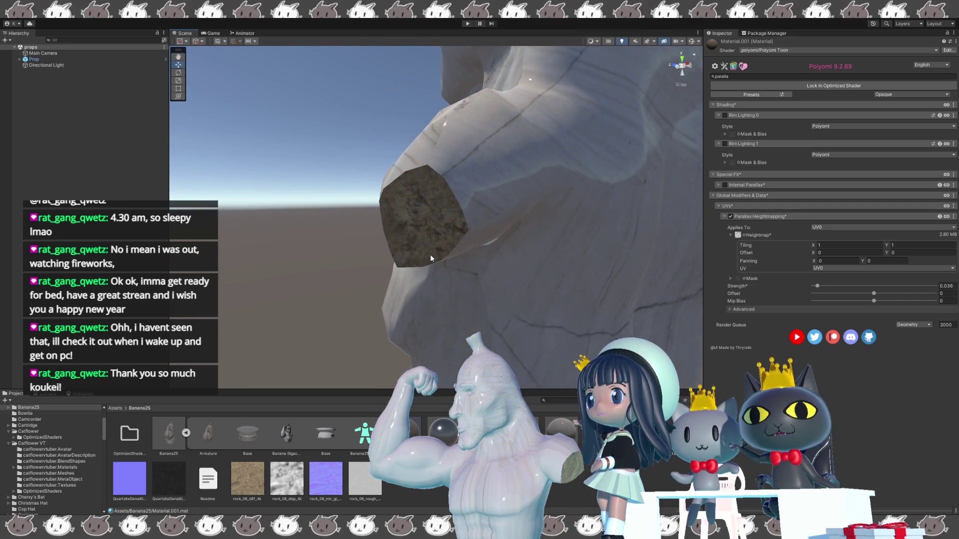
mouse_move(430, 253)
middle_down()
mouse_move(507, 293)
mouse_move(384, 282)
mouse_move(399, 279)
middle_up()
middle_drag(555, 278, 507, 285)
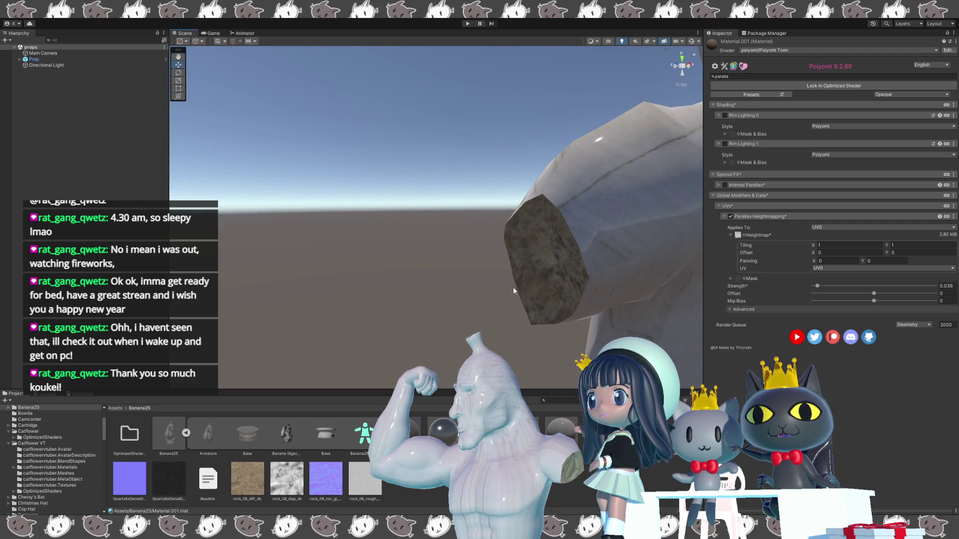
middle_drag(601, 321, 593, 310)
mouse_move(593, 309)
right_down()
mouse_move(579, 299)
mouse_move(682, 172)
mouse_move(598, 264)
mouse_move(503, 273)
right_up()
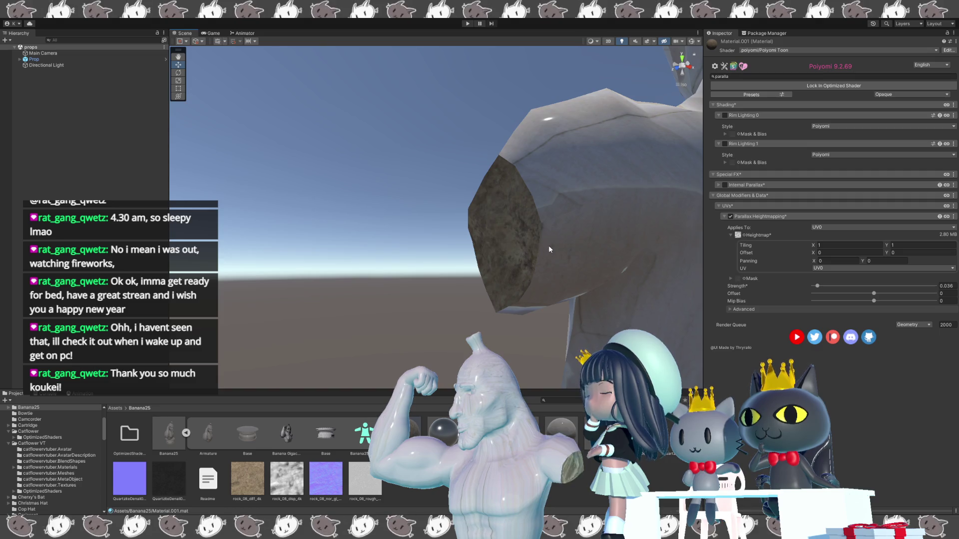
middle_drag(564, 249, 568, 278)
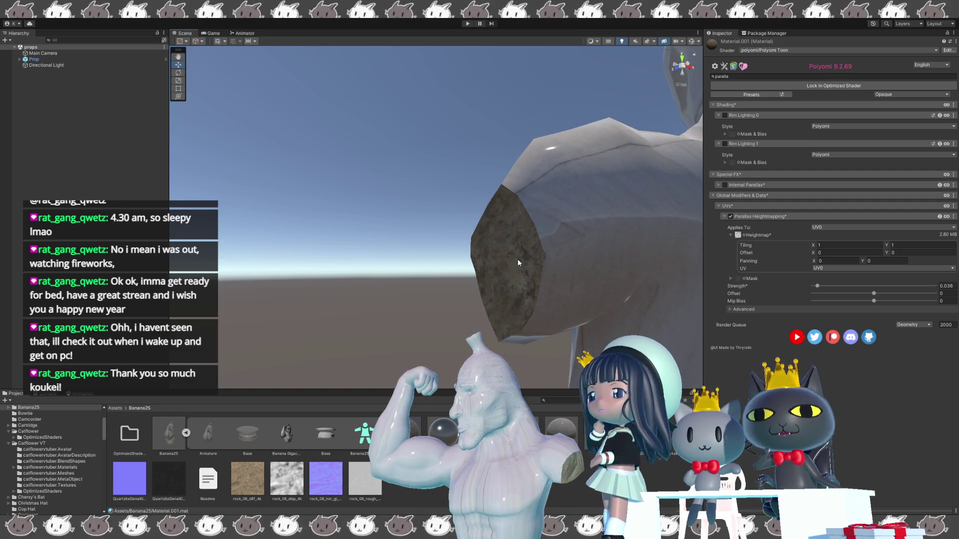
alt+drag(419, 284, 439, 314)
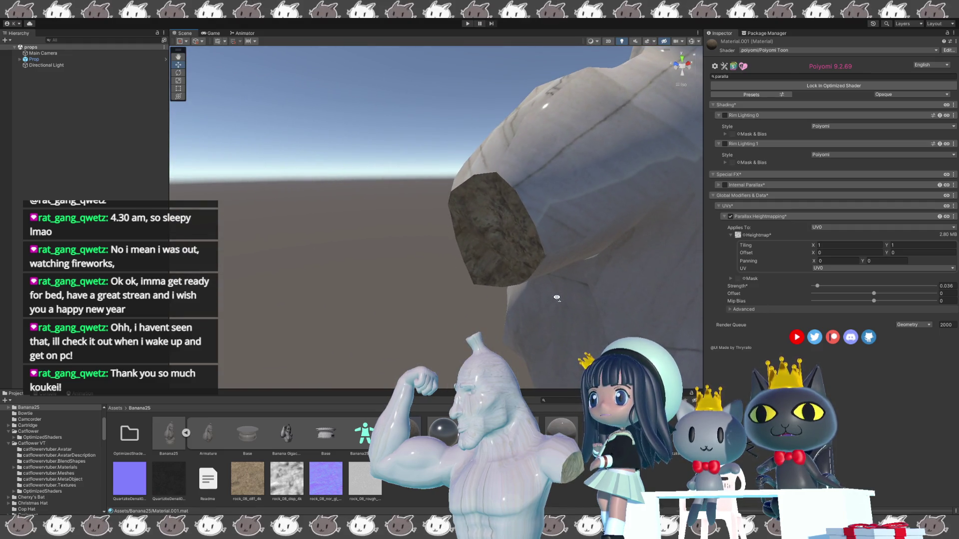
drag(818, 288, 813, 289)
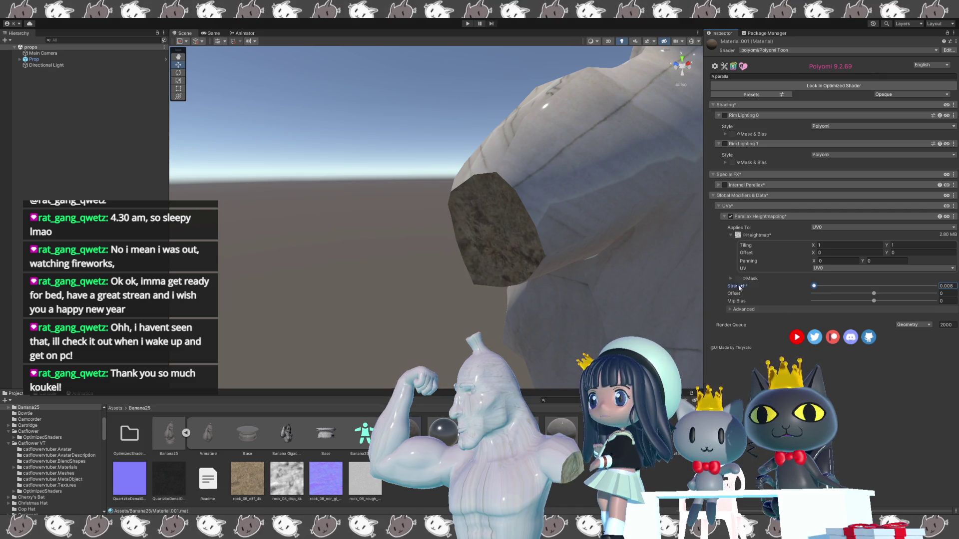
mouse_move(504, 260)
alt+mouse_down()
mouse_move(582, 296)
mouse_move(559, 313)
mouse_move(546, 286)
alt+mouse_up()
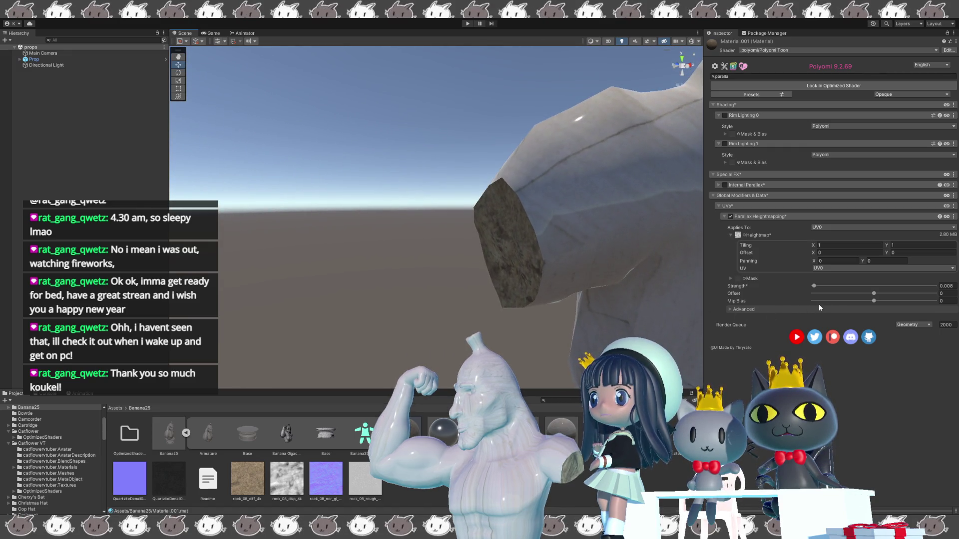
Step: Raise the parallax Offset to 0.694 and collapse the Parallax Heightmapping section
click(874, 294)
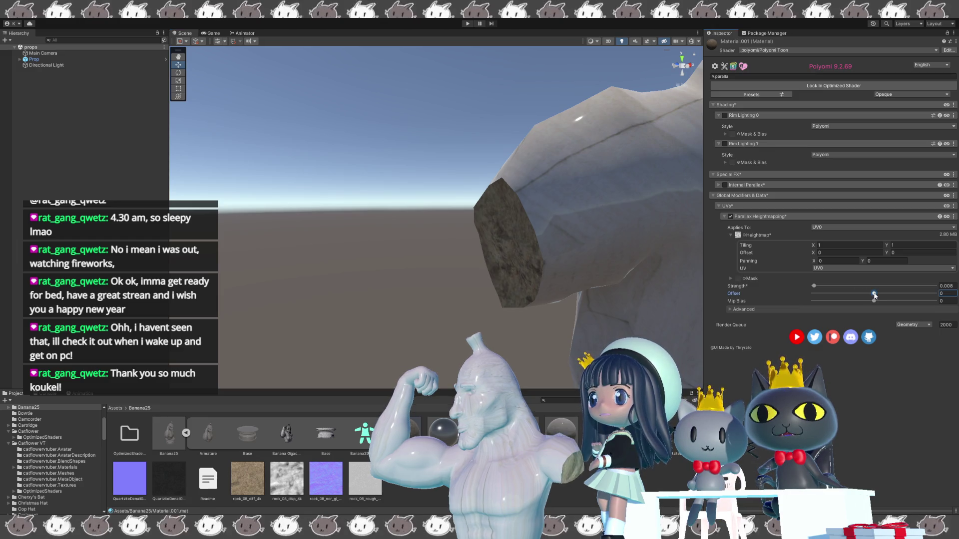
mouse_move(874, 295)
mouse_down()
mouse_move(952, 298)
mouse_move(922, 299)
mouse_up()
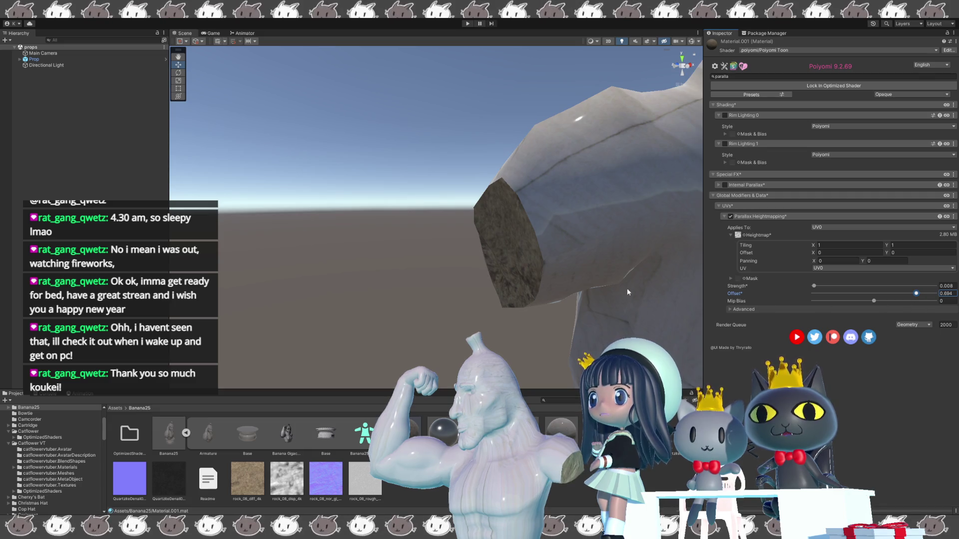
mouse_move(554, 315)
right_down()
mouse_move(527, 287)
mouse_move(578, 338)
mouse_move(550, 281)
mouse_move(685, 319)
mouse_move(553, 315)
mouse_move(585, 288)
right_up()
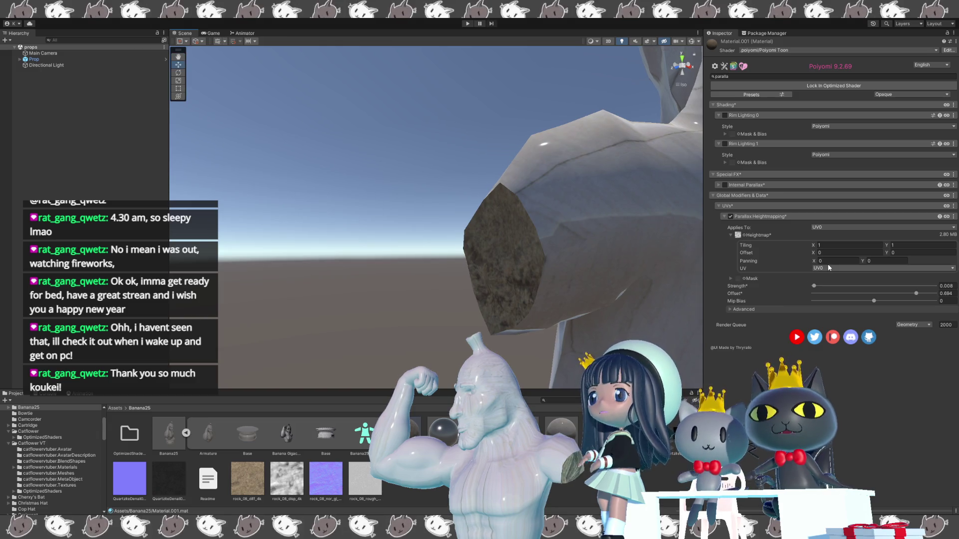
click(731, 218)
mouse_move(566, 264)
middle_down()
mouse_move(433, 240)
mouse_move(455, 286)
middle_up()
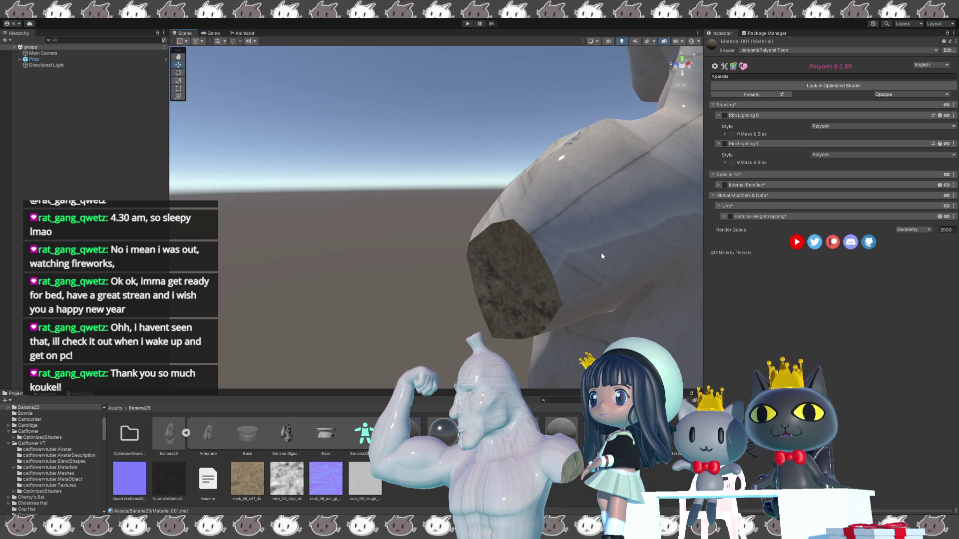
Step: Search the material properties for 'bump', then 'displac'
click(752, 75)
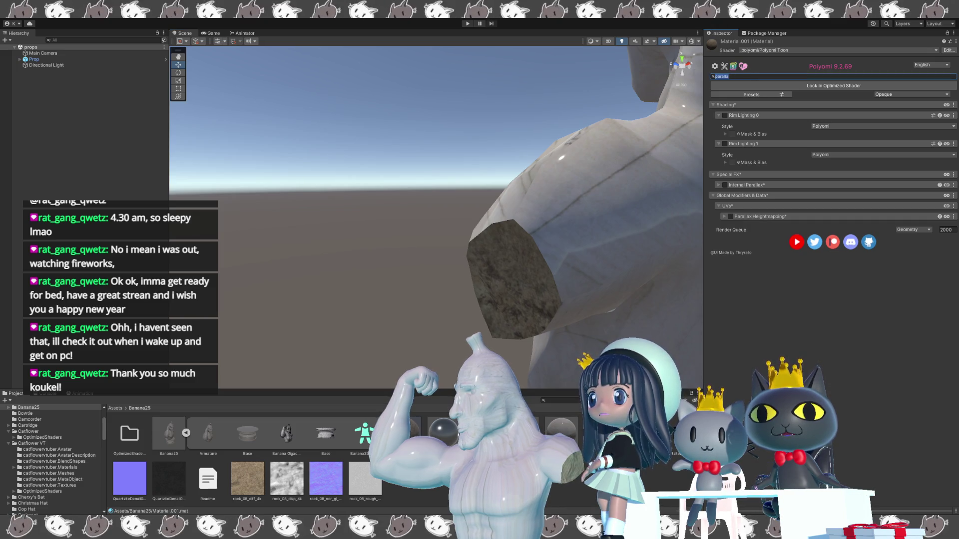
text(bump)
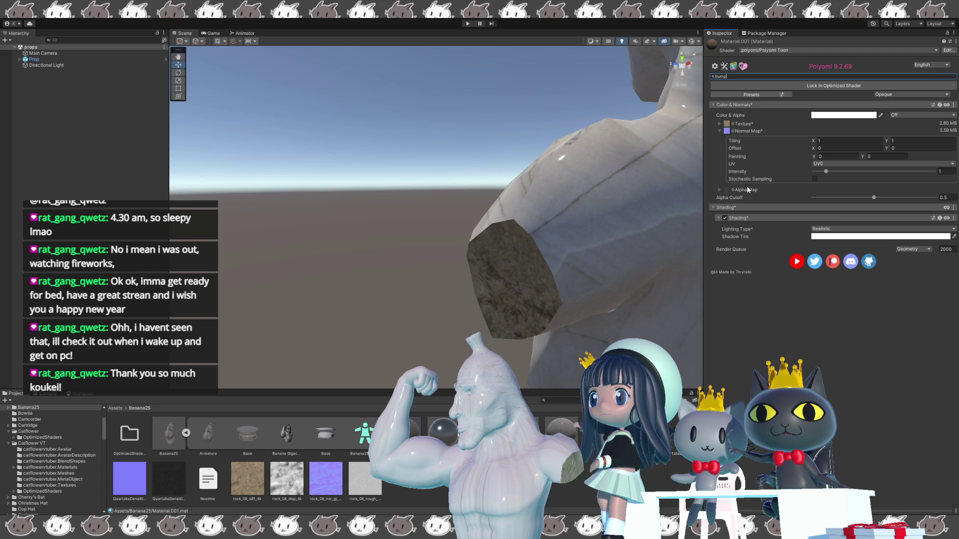
double_click(738, 77)
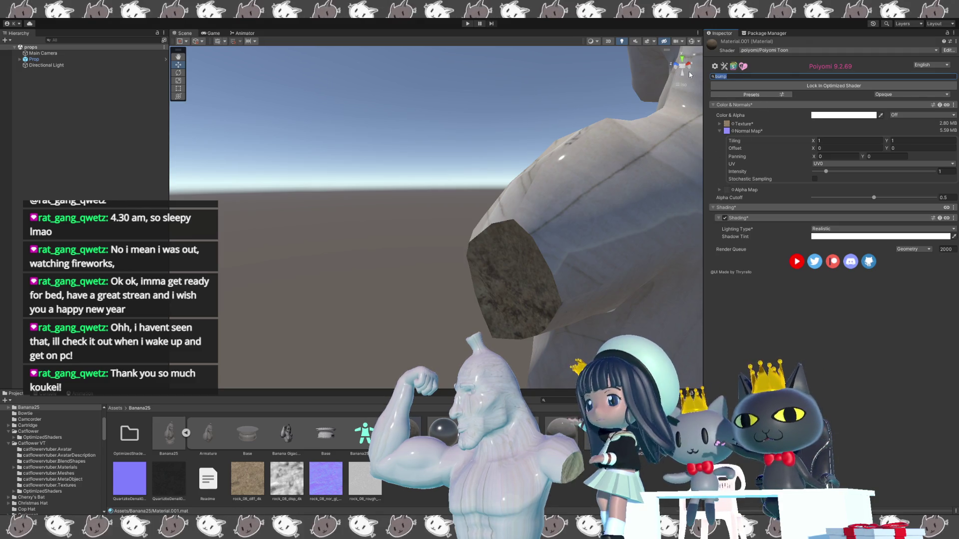
text(disp)
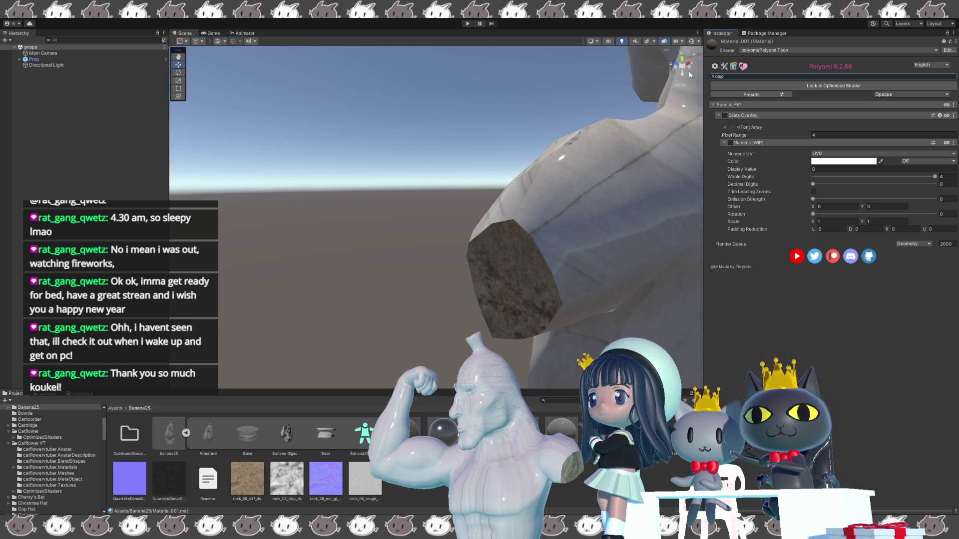
text(la)
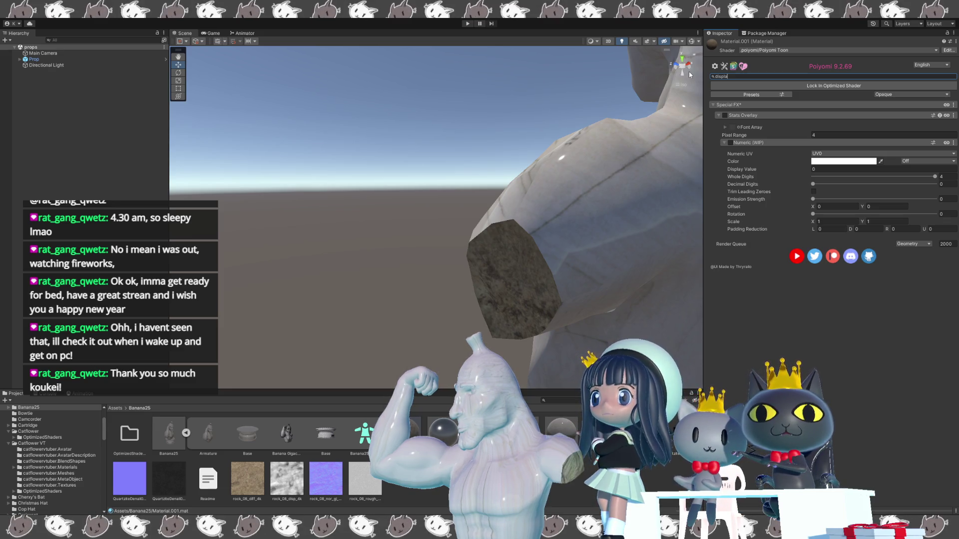
text(c)
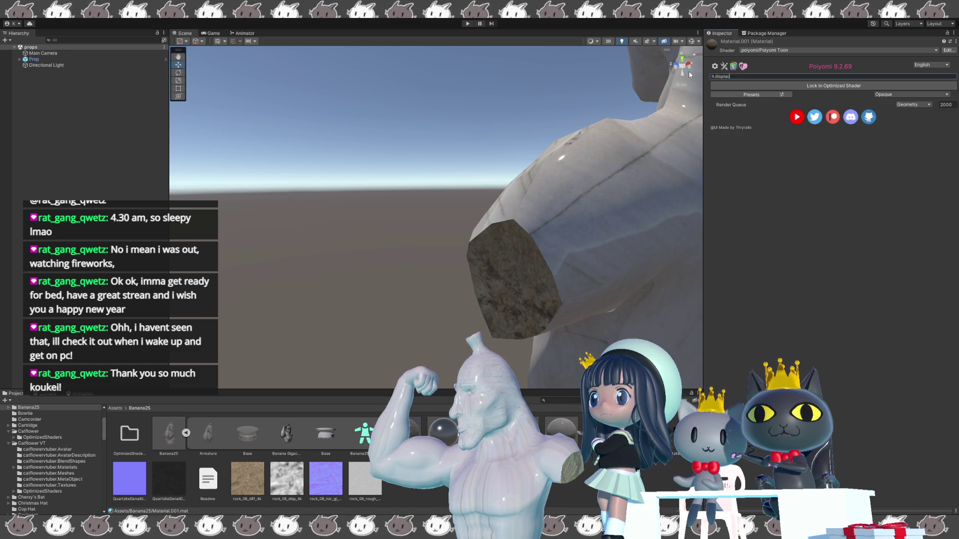
Step: Clear the property search and bring the pedestal into view
key(BackSpace)
key(BackSpace)
key(BackSpace)
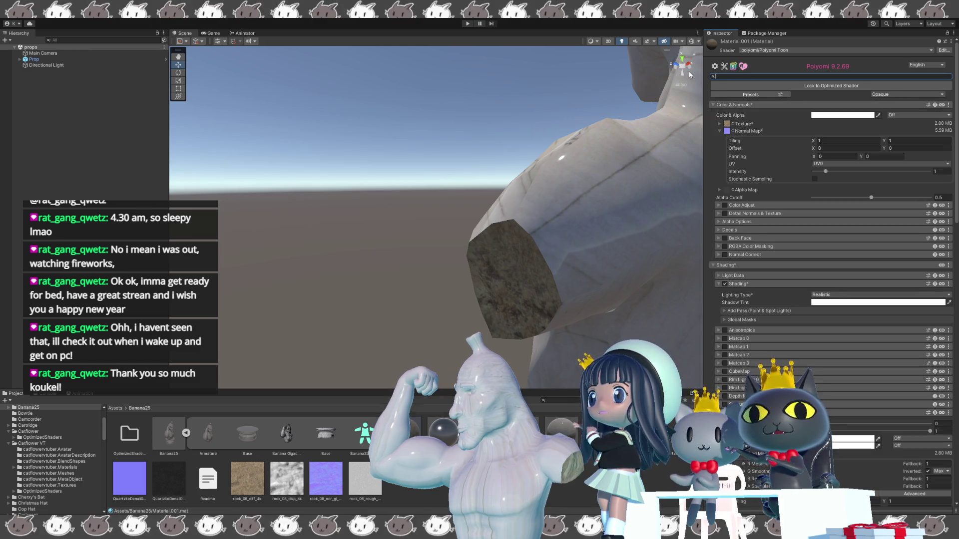
mouse_move(325, 231)
alt+mouse_down()
mouse_move(479, 239)
mouse_move(443, 202)
mouse_move(380, 189)
mouse_move(378, 173)
alt+mouse_up()
scroll(421, 198, down, 5)
mouse_move(379, 173)
middle_down()
mouse_move(397, 158)
mouse_move(389, 182)
middle_up()
scroll(388, 185, up, 8)
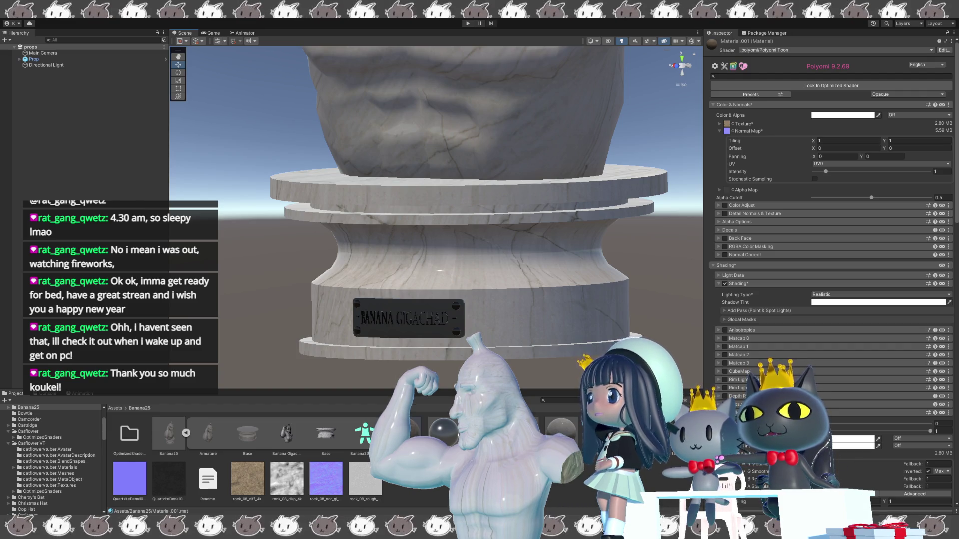
Step: Select Prop and lower Material.004's Smoothness from 0.902 to 0.594
click(363, 310)
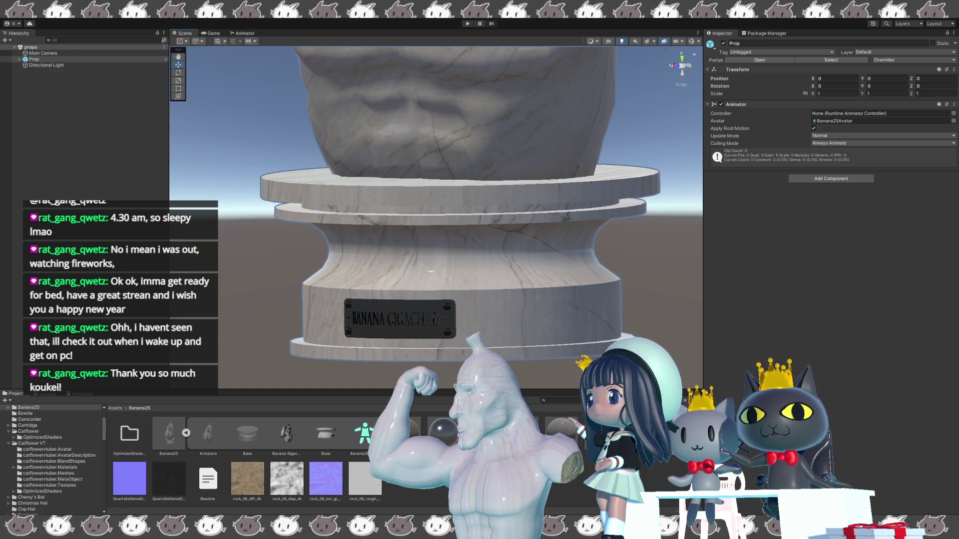
click(448, 438)
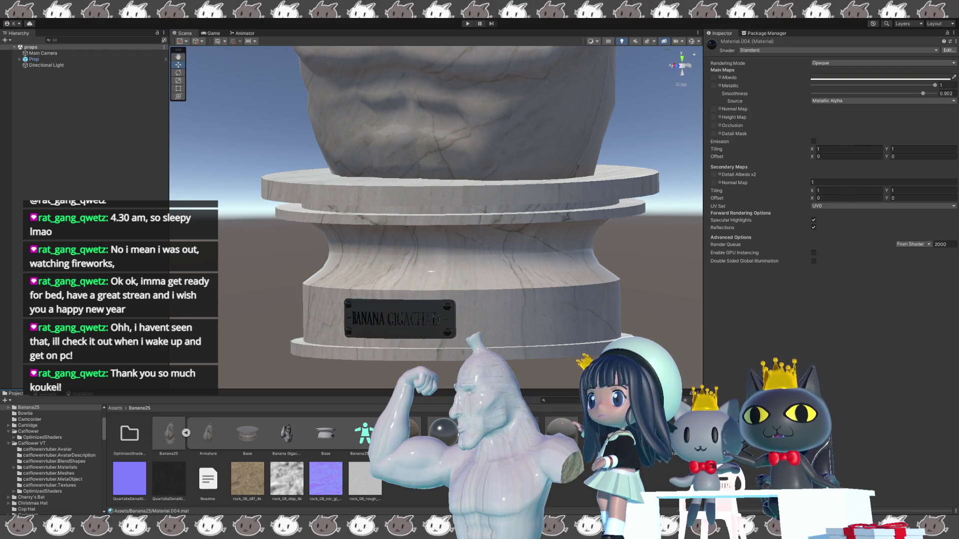
click(443, 433)
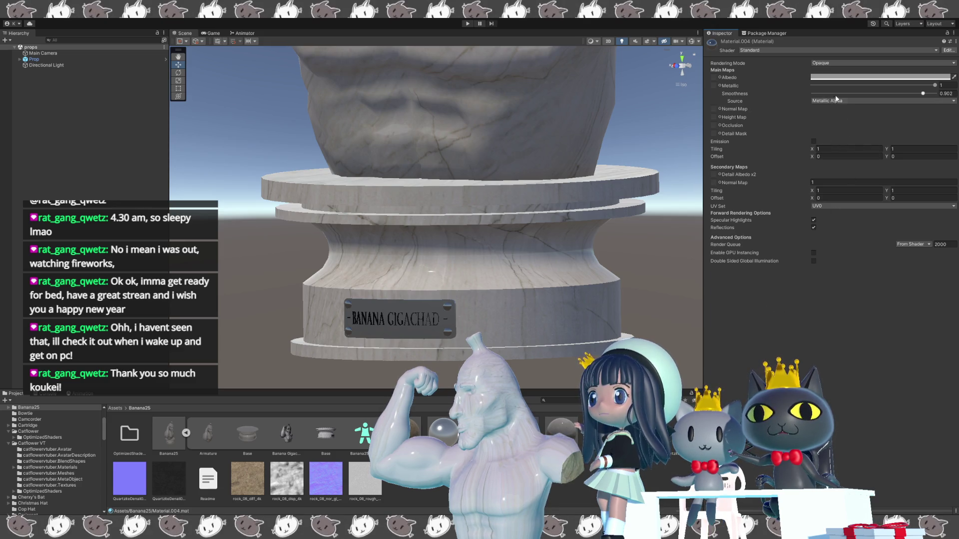
drag(925, 93, 894, 98)
right_drag(649, 210, 565, 245)
mouse_move(566, 246)
middle_down()
mouse_move(551, 216)
mouse_move(549, 259)
mouse_move(522, 273)
middle_up()
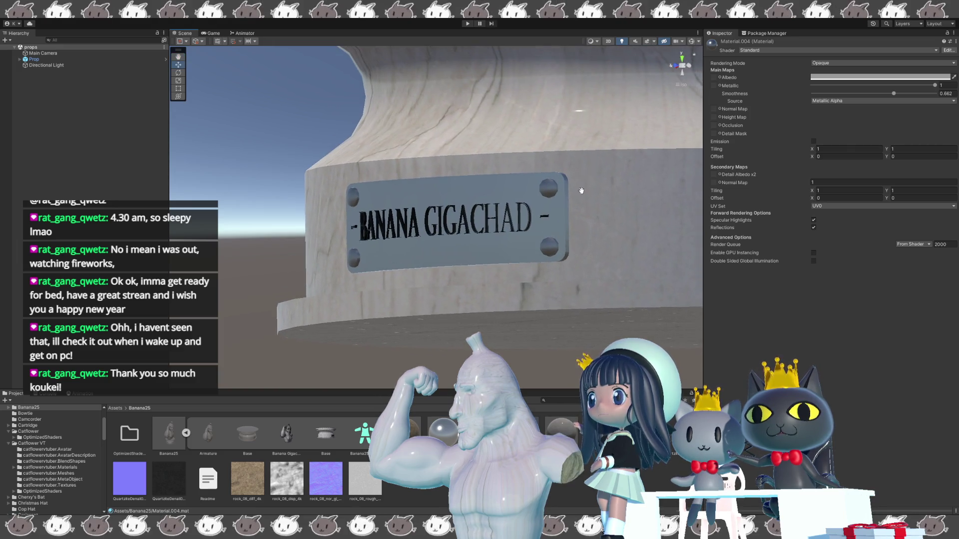
mouse_move(882, 94)
mouse_down()
mouse_move(869, 93)
mouse_move(886, 96)
mouse_up()
right_drag(549, 220, 449, 223)
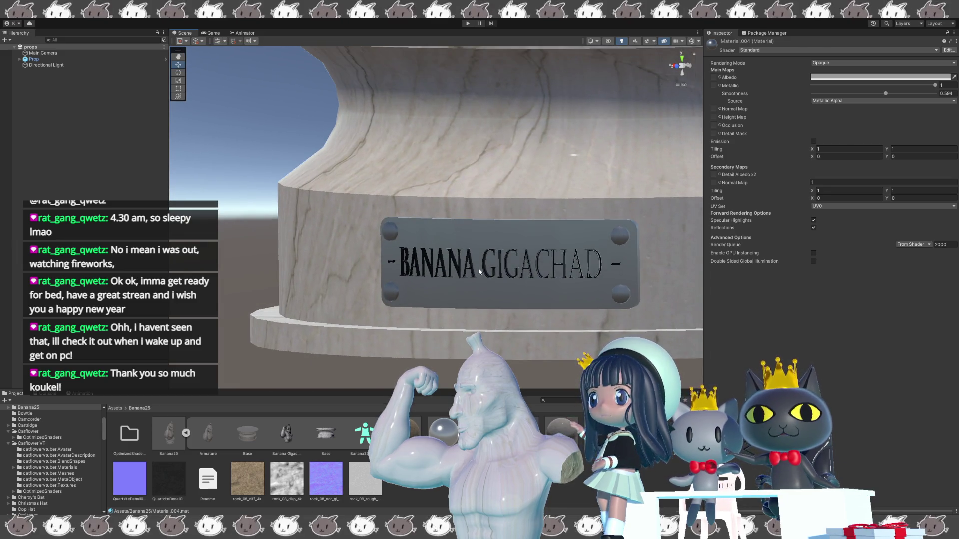
Step: Inspect the black metallic Material.003, then reselect the Prop
click(441, 432)
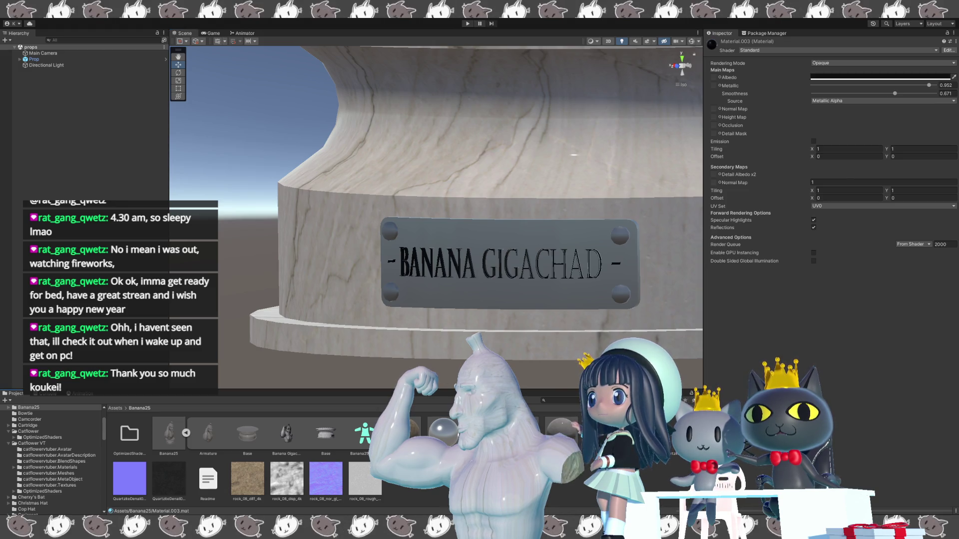
scroll(450, 200, down, 3)
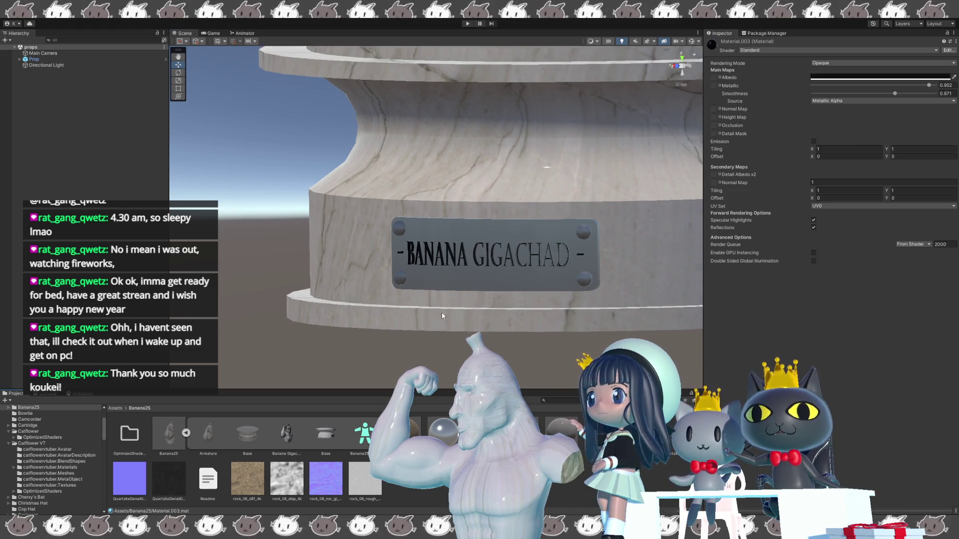
click(35, 59)
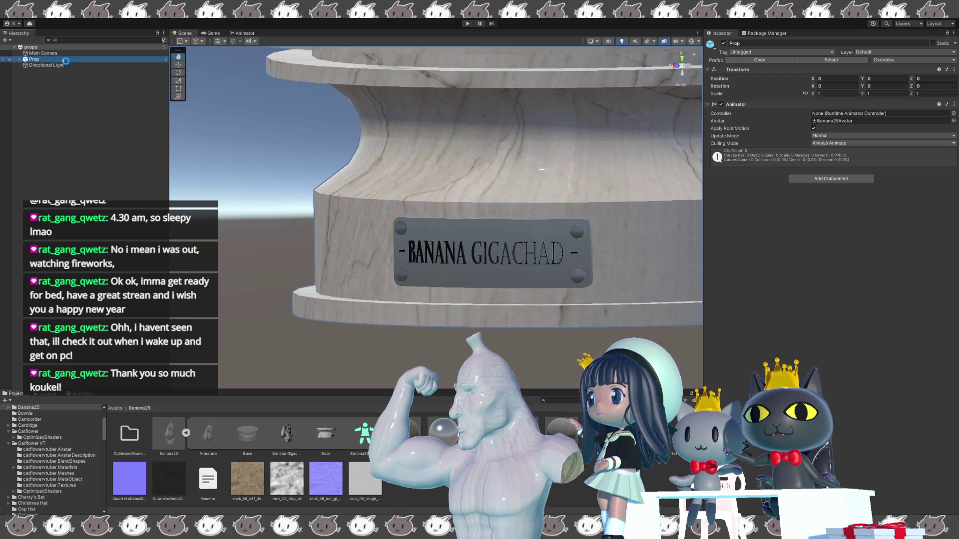
Step: Create the Prop prefab in the Banana25 folder and name it Prop
key(w)
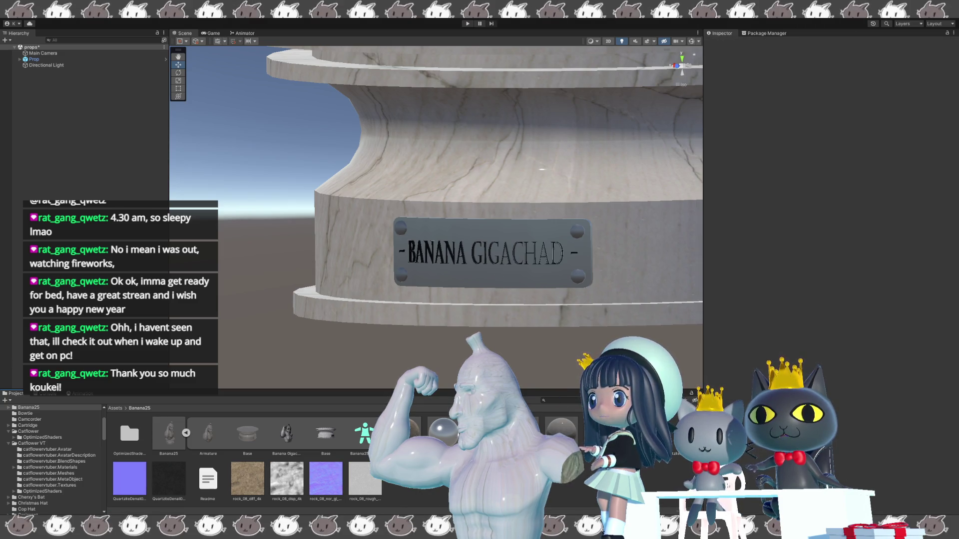
click(639, 434)
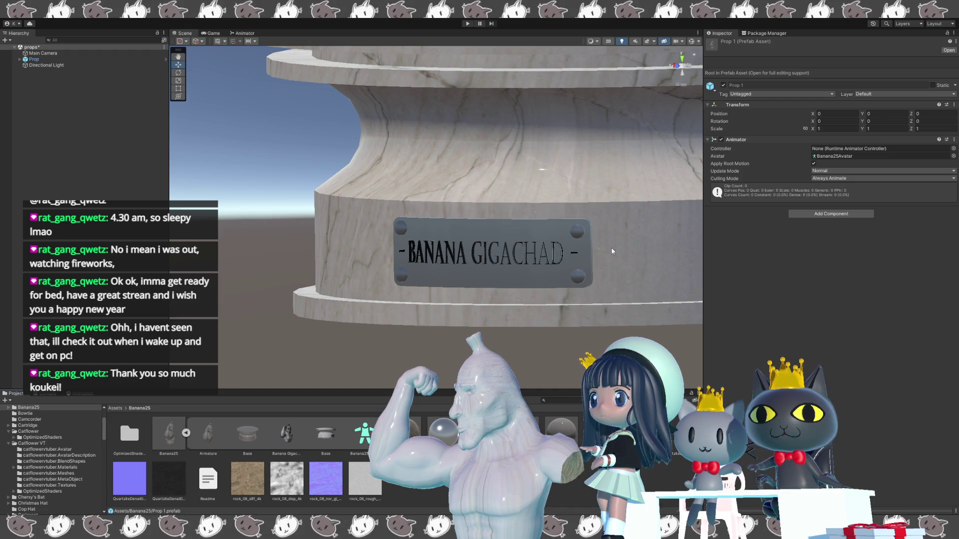
key(Return)
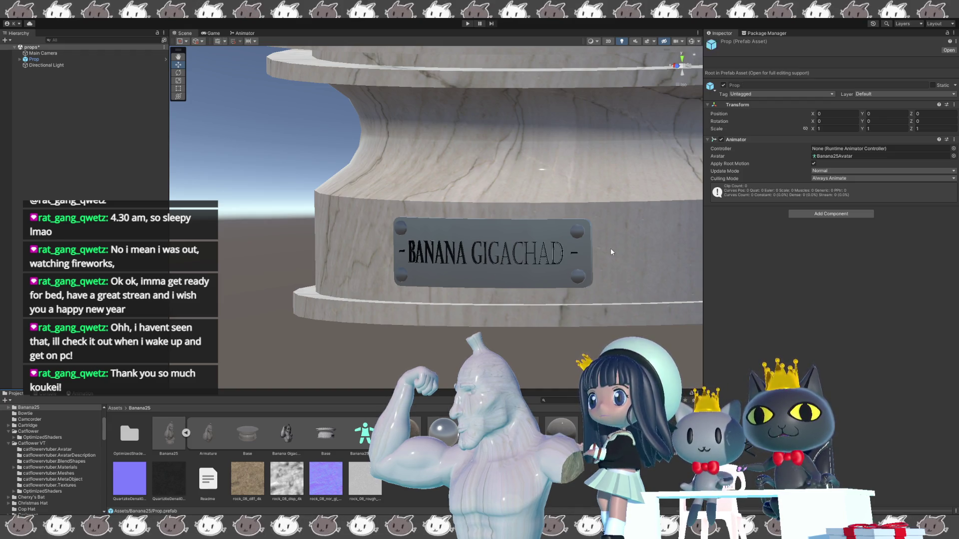
scroll(516, 319, down, 5)
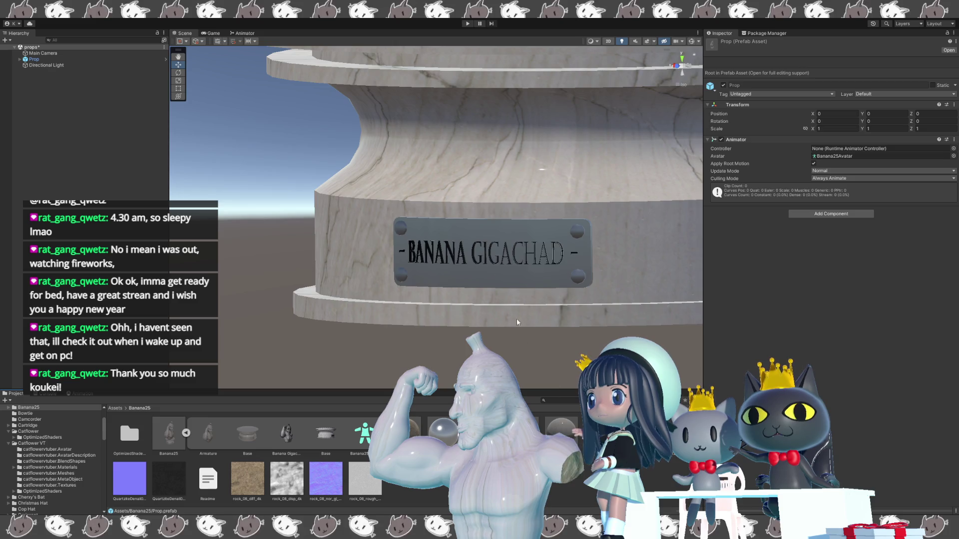
Step: Reselect the Prop instance, deselect it, and save the scene
click(113, 53)
click(112, 59)
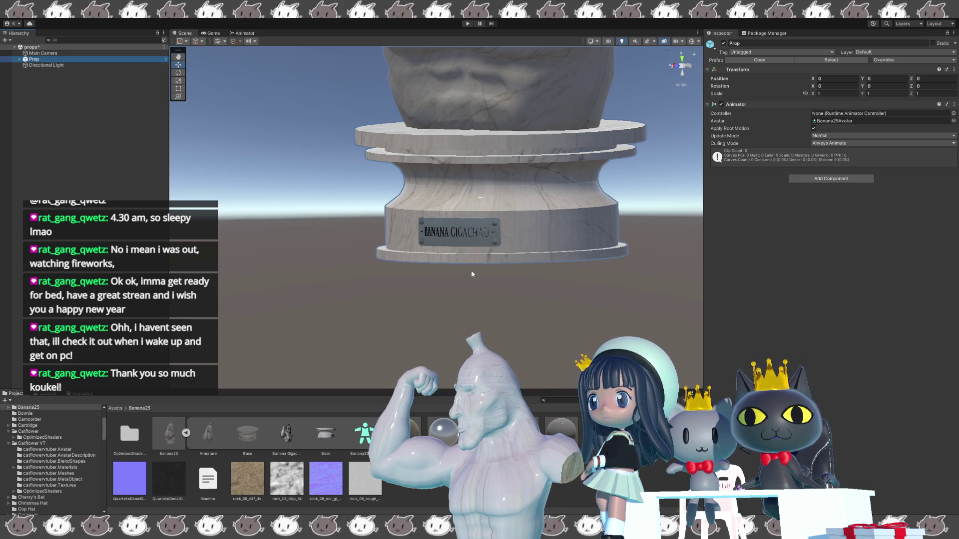
click(472, 274)
key(ctrl+s)
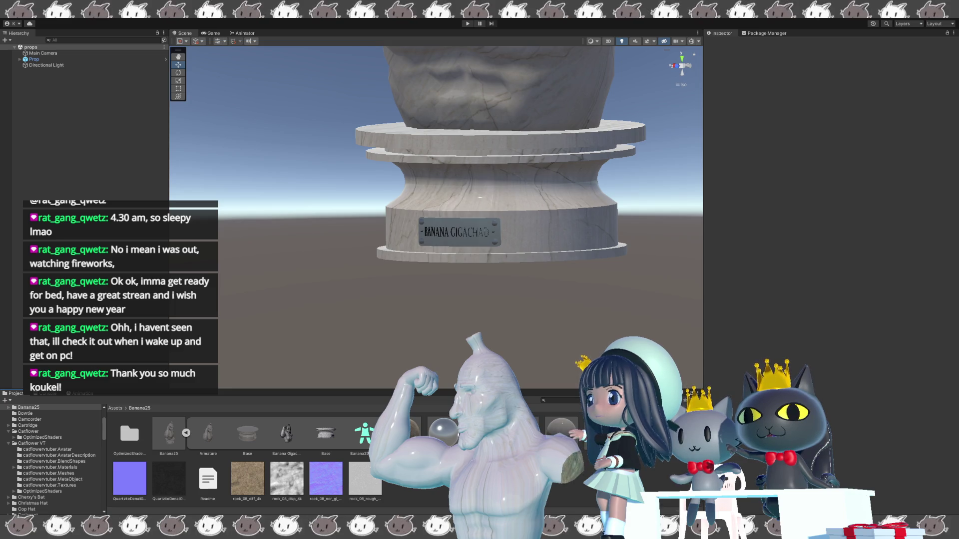
scroll(434, 286, down, 8)
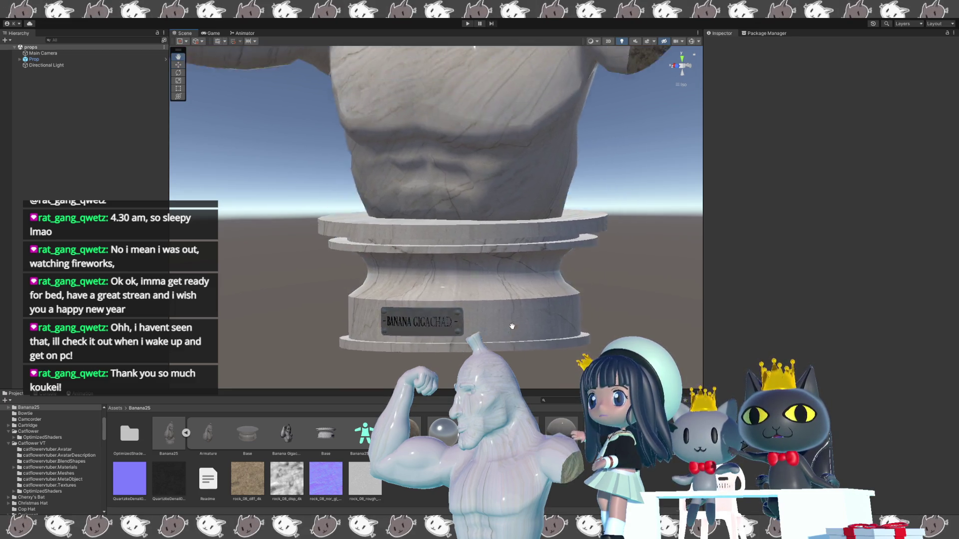
mouse_move(434, 285)
alt+mouse_down()
mouse_move(489, 286)
mouse_move(390, 272)
mouse_move(246, 278)
mouse_move(254, 291)
mouse_move(474, 320)
alt+mouse_up()
middle_drag(474, 320, 481, 297)
scroll(481, 298, up, 5)
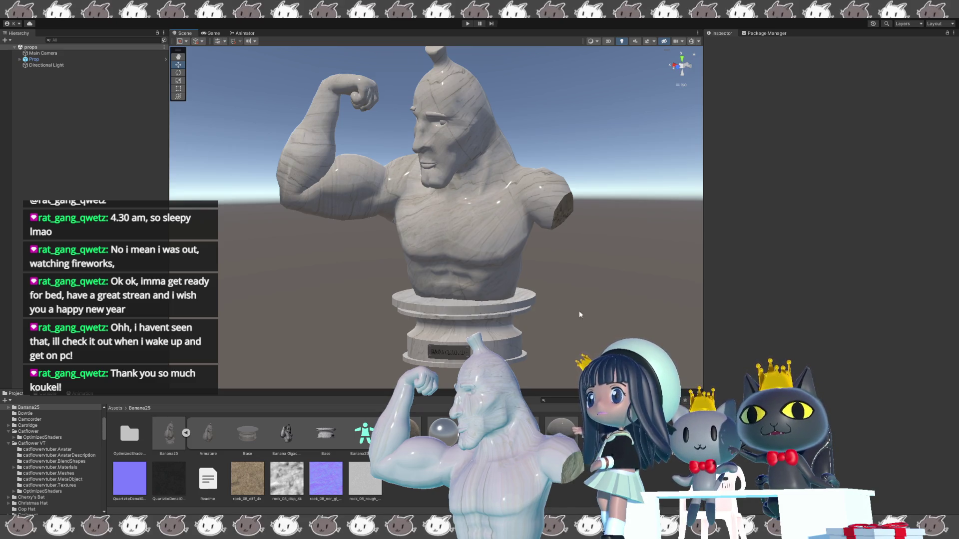
middle_drag(505, 353, 504, 366)
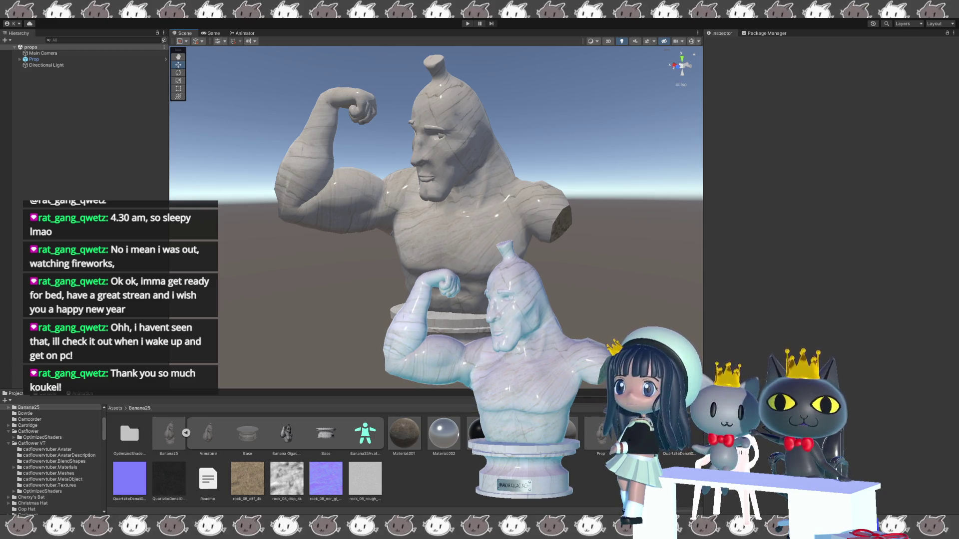
key(alt+Tab)
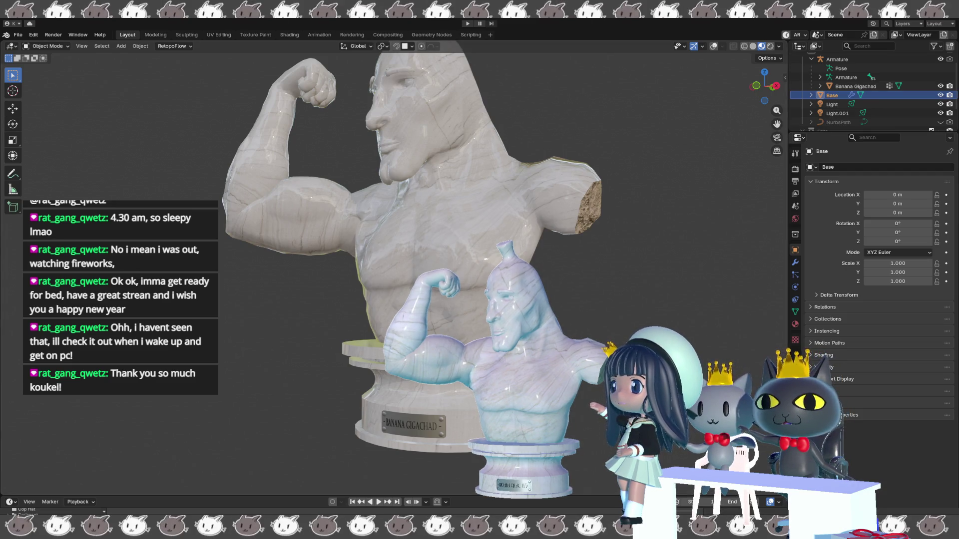
Step: Orbit around the marble bust and paste the Present gift box into the scene
mouse_move(589, 341)
middle_down()
mouse_move(602, 340)
mouse_move(585, 301)
mouse_move(613, 337)
middle_up()
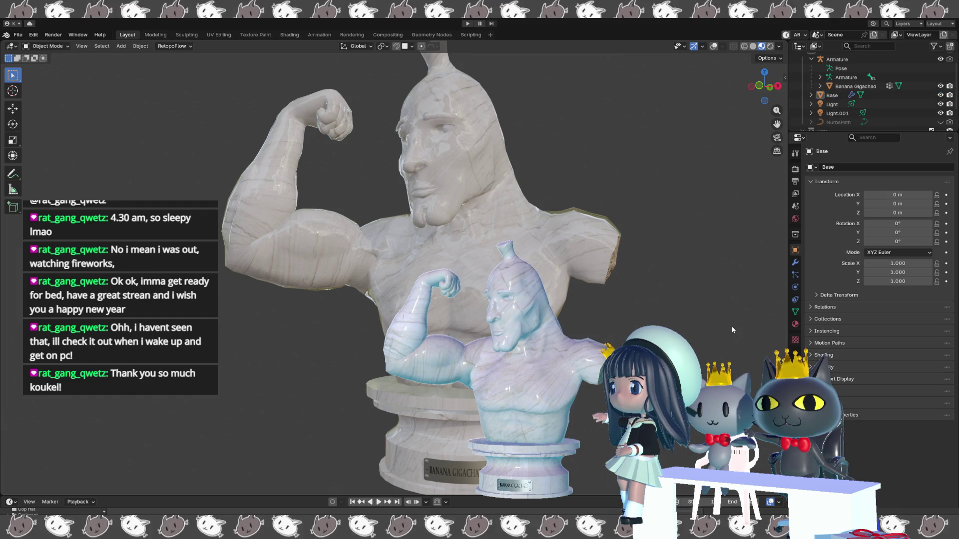
key(ctrl+v)
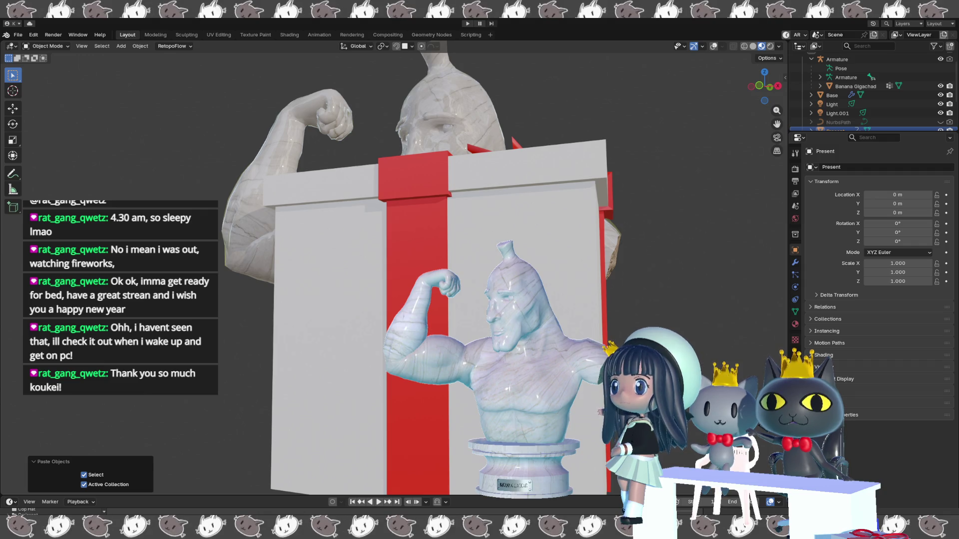
Step: Scale up the pasted Present gift box so it surrounds the bust
mouse_move(768, 158)
middle_down()
mouse_move(714, 173)
mouse_move(667, 208)
mouse_move(682, 191)
middle_up()
scroll(682, 194, down, 3)
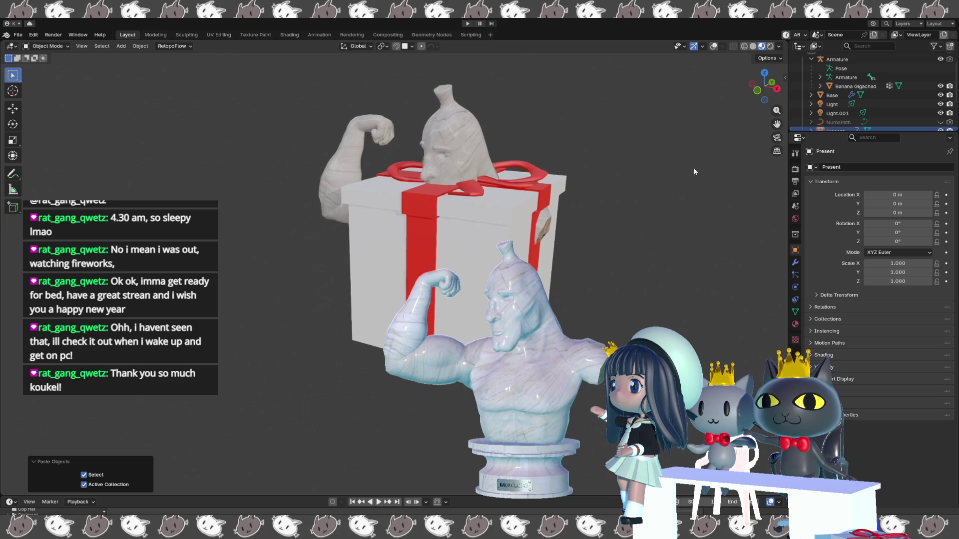
key(s)
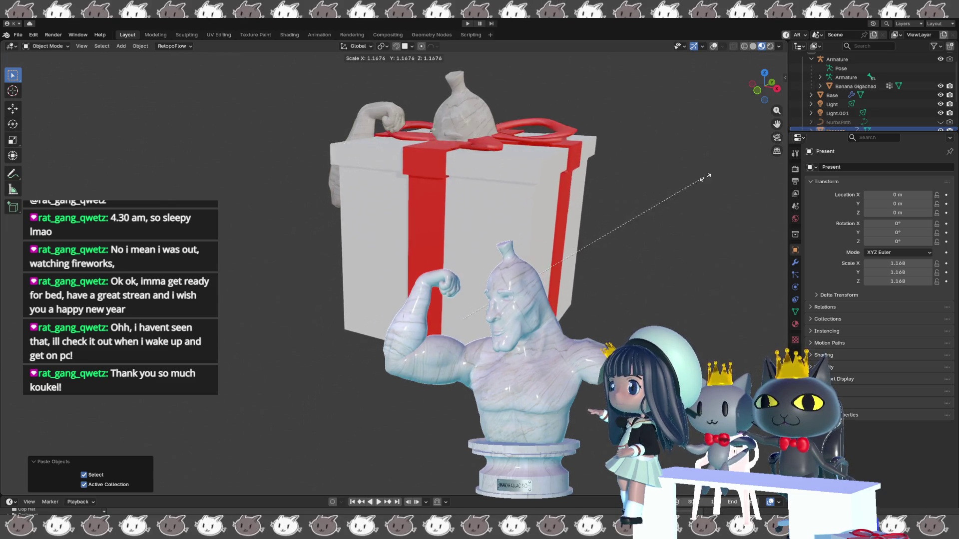
click(780, 135)
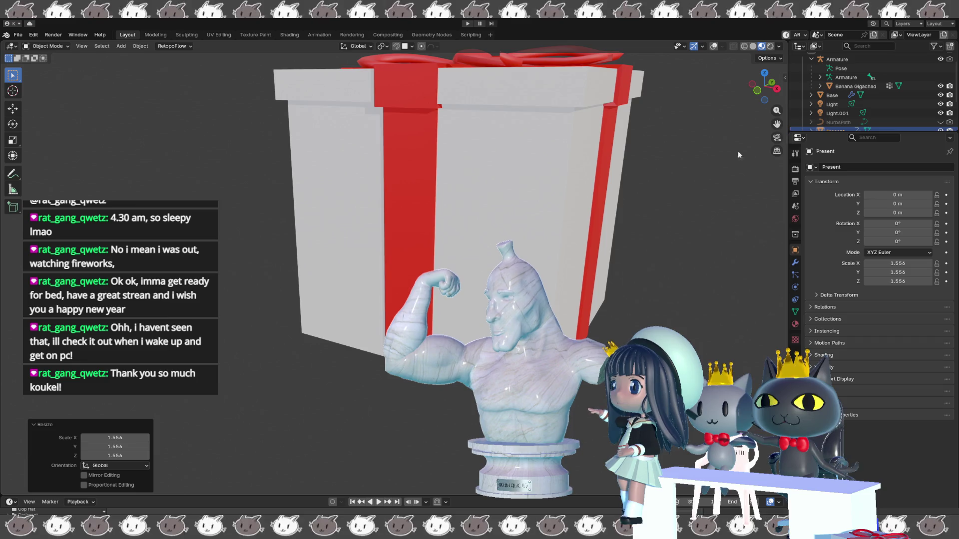
mouse_move(656, 225)
middle_down()
mouse_move(681, 147)
mouse_move(674, 165)
middle_up()
key(s)
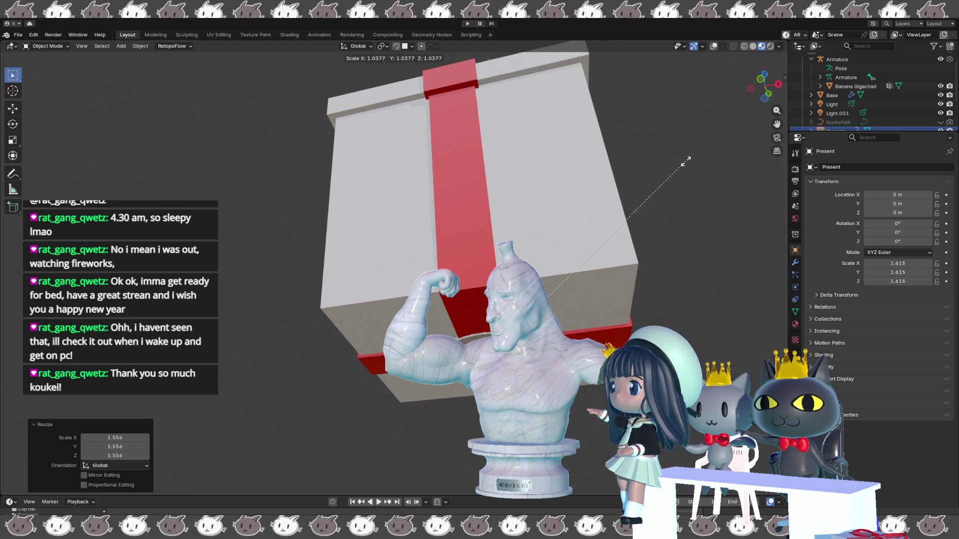
Step: Lower the Present box slightly along Z and shift it sideways along X
key(g)
key(z)
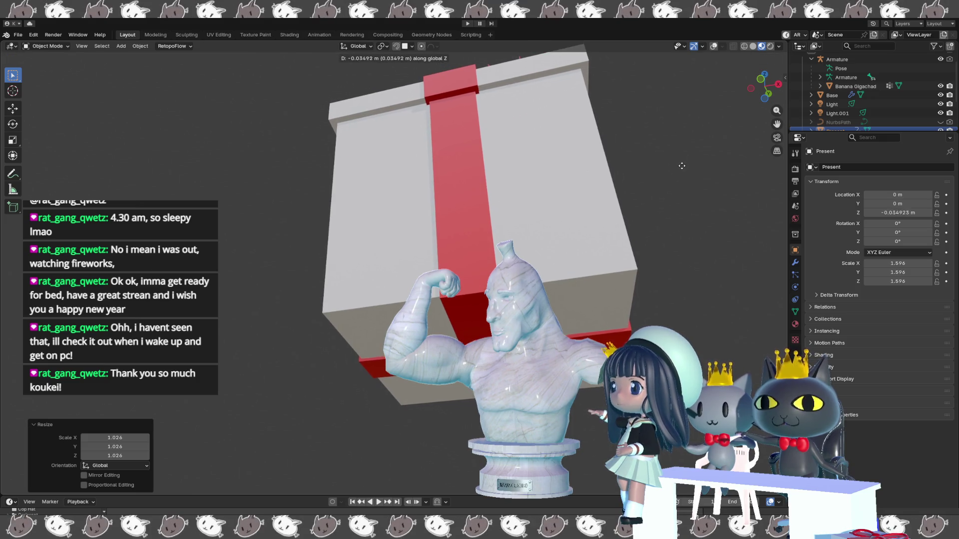
click(678, 166)
mouse_move(678, 166)
middle_down()
mouse_move(667, 235)
mouse_move(663, 221)
middle_up()
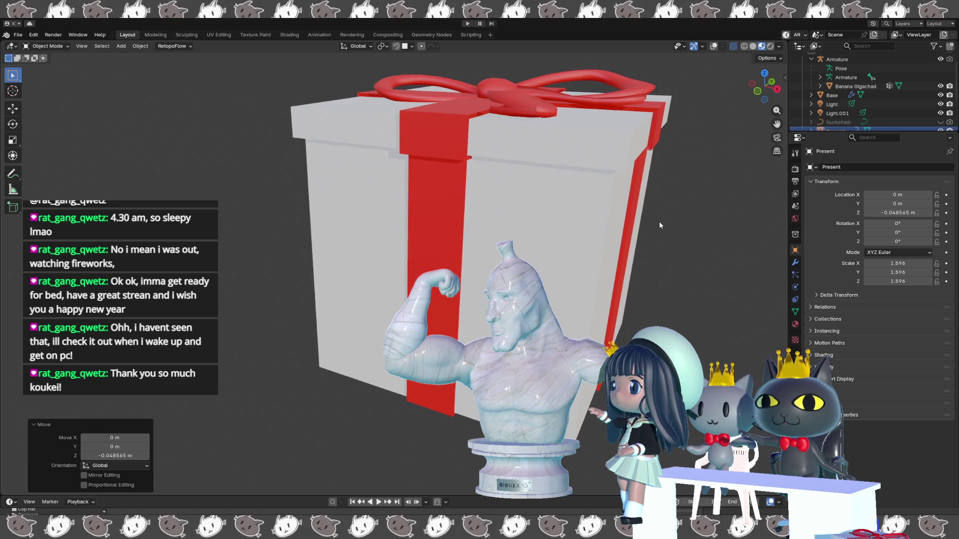
mouse_move(684, 206)
middle_down()
mouse_move(742, 208)
mouse_move(691, 216)
middle_up()
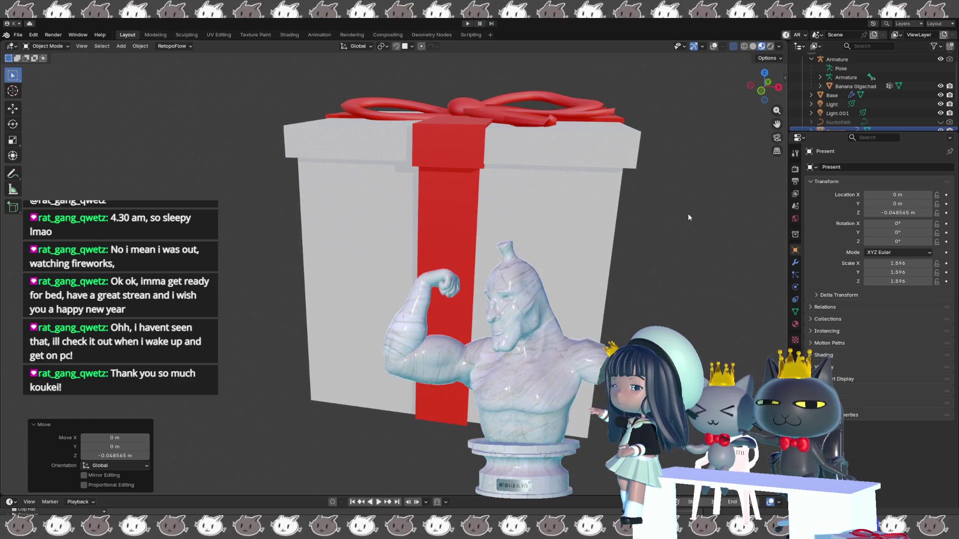
key(x)
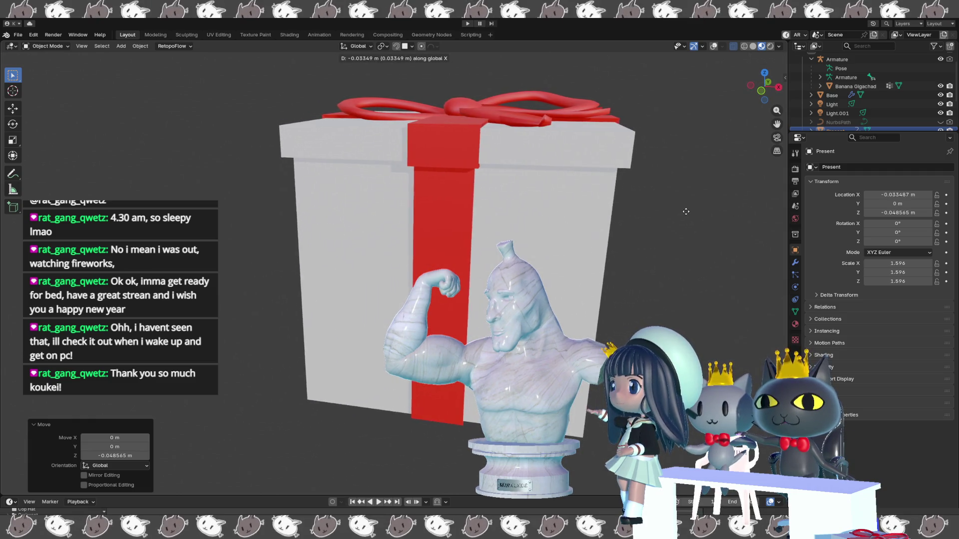
click(652, 210)
mouse_move(652, 210)
middle_down()
mouse_move(684, 163)
mouse_move(749, 181)
mouse_move(631, 203)
mouse_move(644, 229)
mouse_move(680, 232)
mouse_move(750, 184)
mouse_move(681, 198)
middle_up()
Step: Reposition the box along X again and scale it to 1.639
key(g)
key(x)
click(668, 202)
key(s)
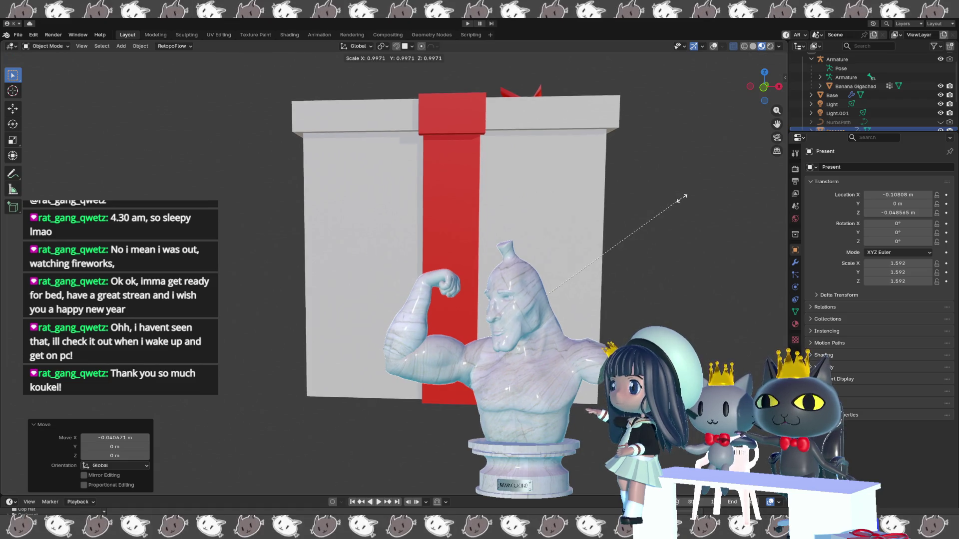
click(692, 202)
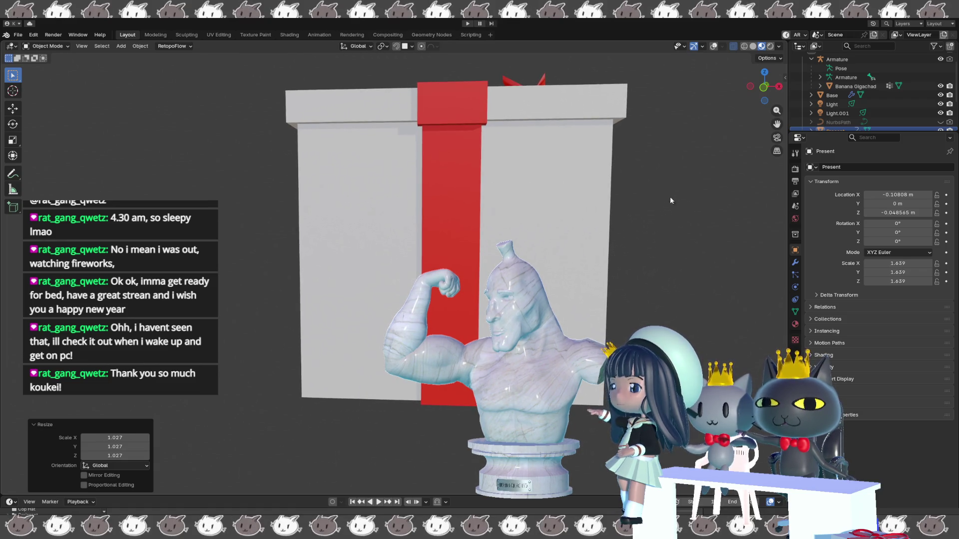
middle_drag(670, 196, 643, 194)
Step: Check the fit in X-ray, nudge the box to X −0.196 m, then save the file
click(744, 46)
middle_drag(686, 118, 685, 100)
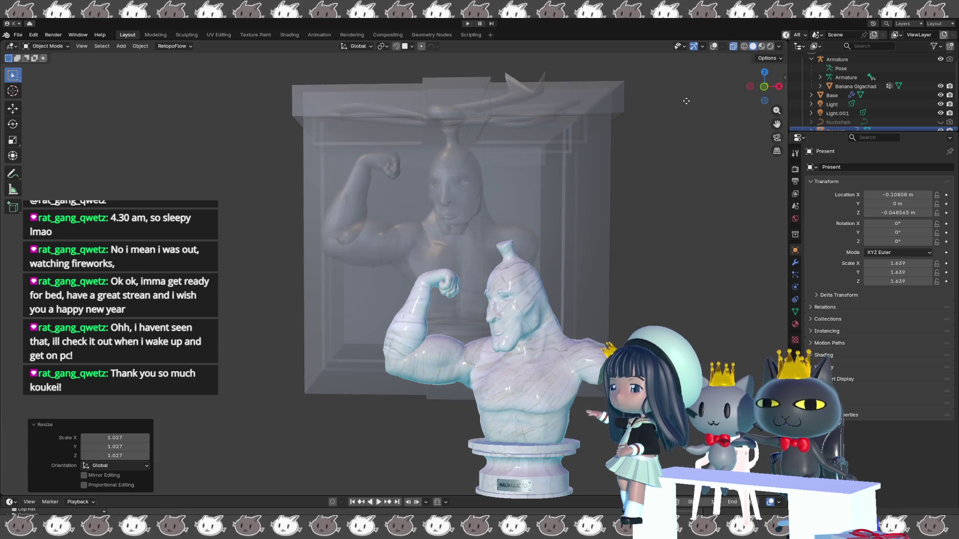
key(g)
key(x)
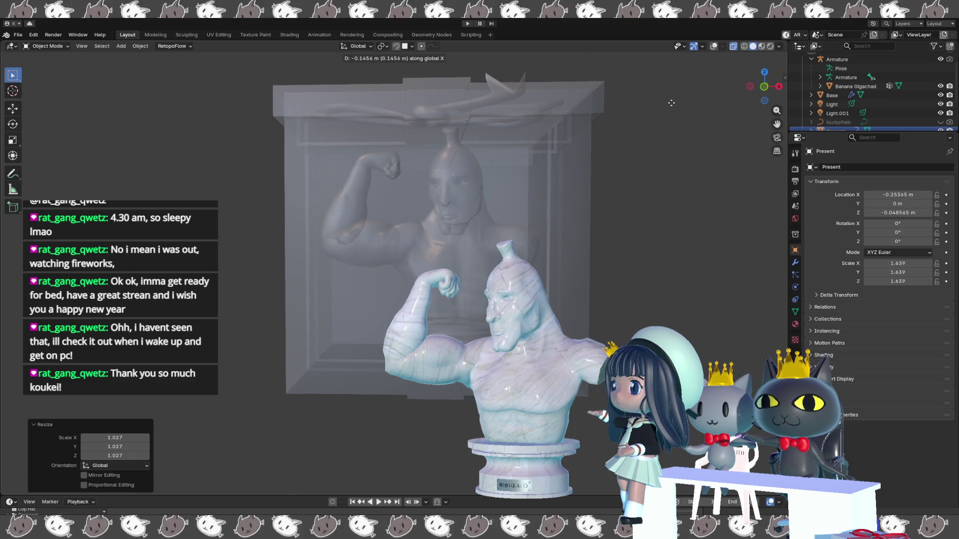
mouse_move(676, 106)
middle_down()
mouse_move(651, 126)
mouse_move(665, 132)
mouse_move(659, 137)
middle_up()
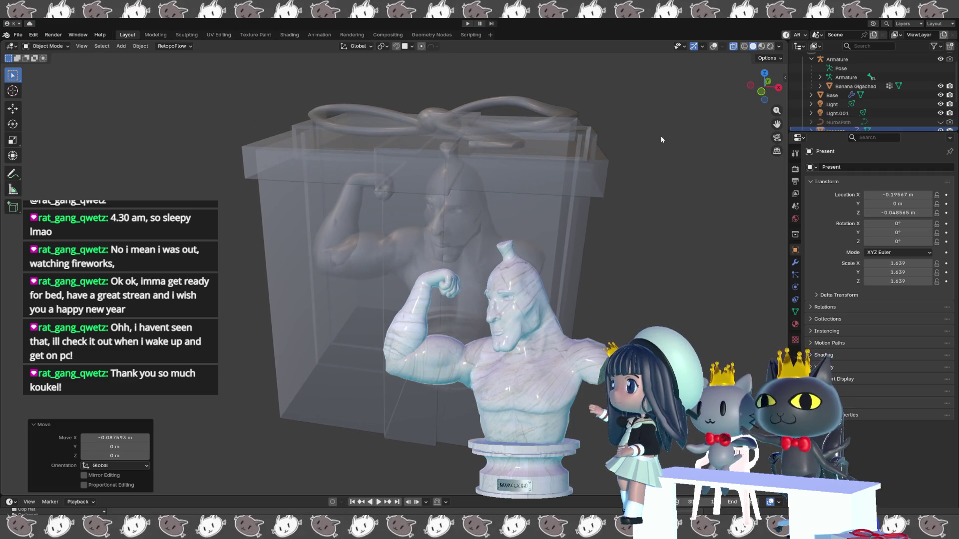
click(761, 46)
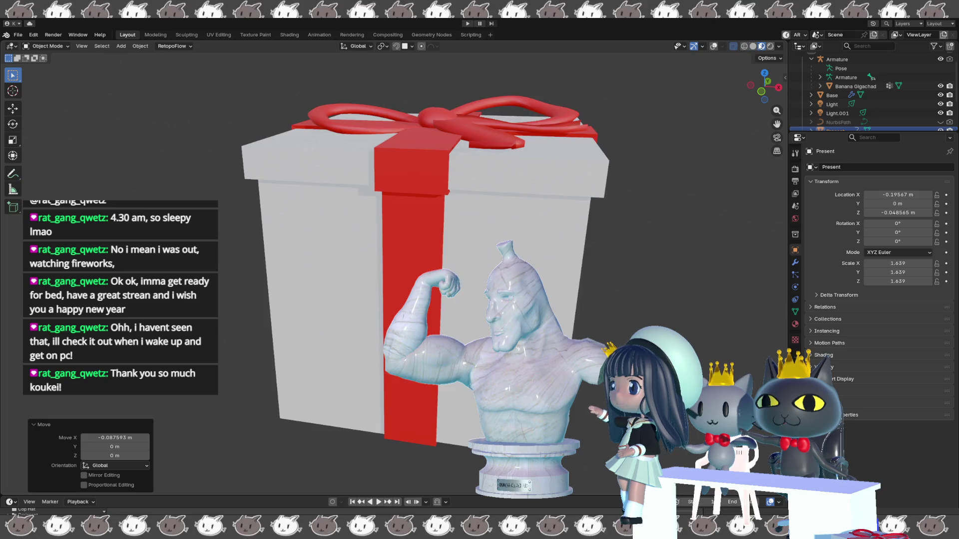
middle_drag(694, 100, 685, 119)
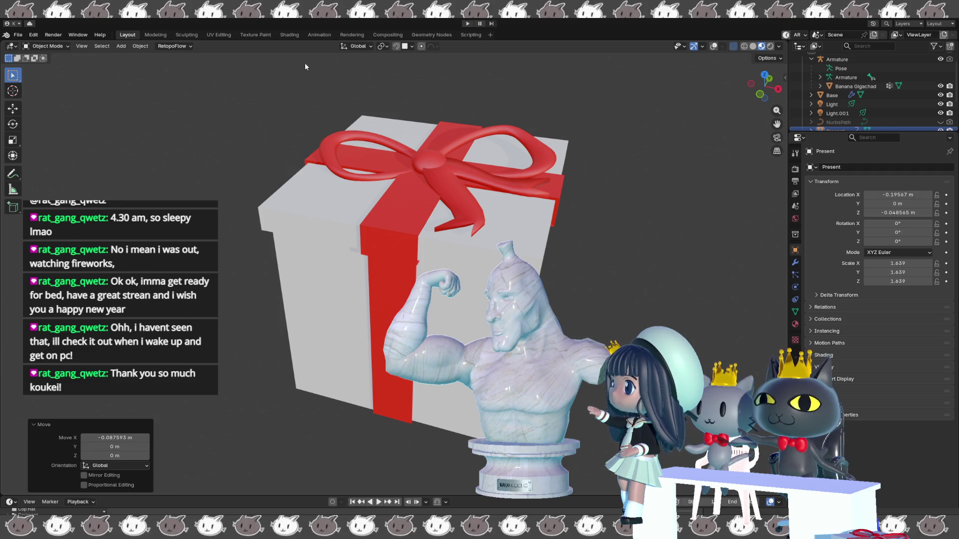
click(17, 36)
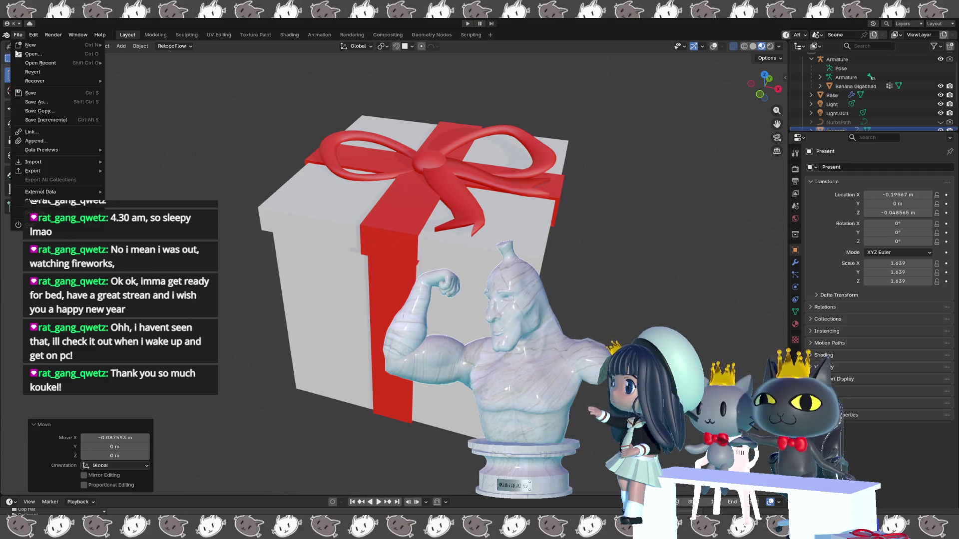
click(19, 93)
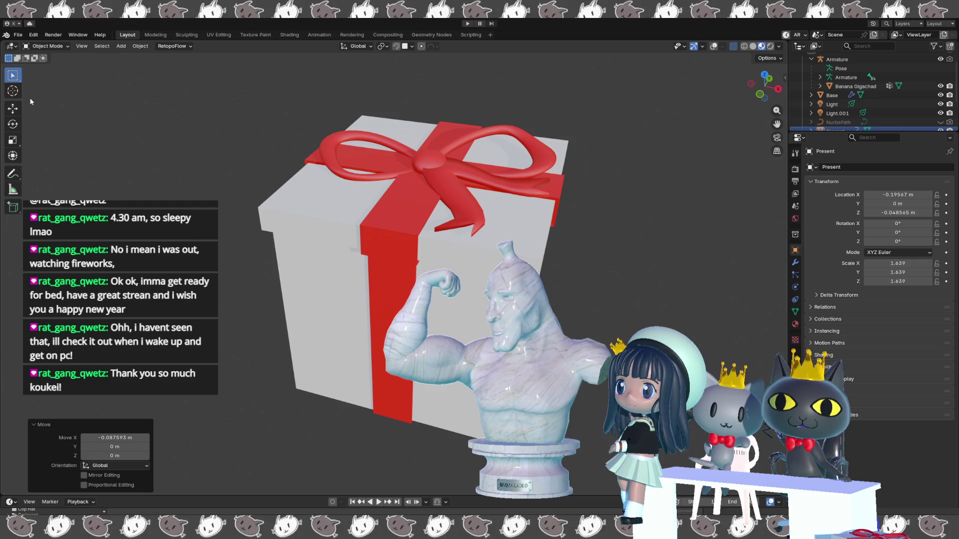